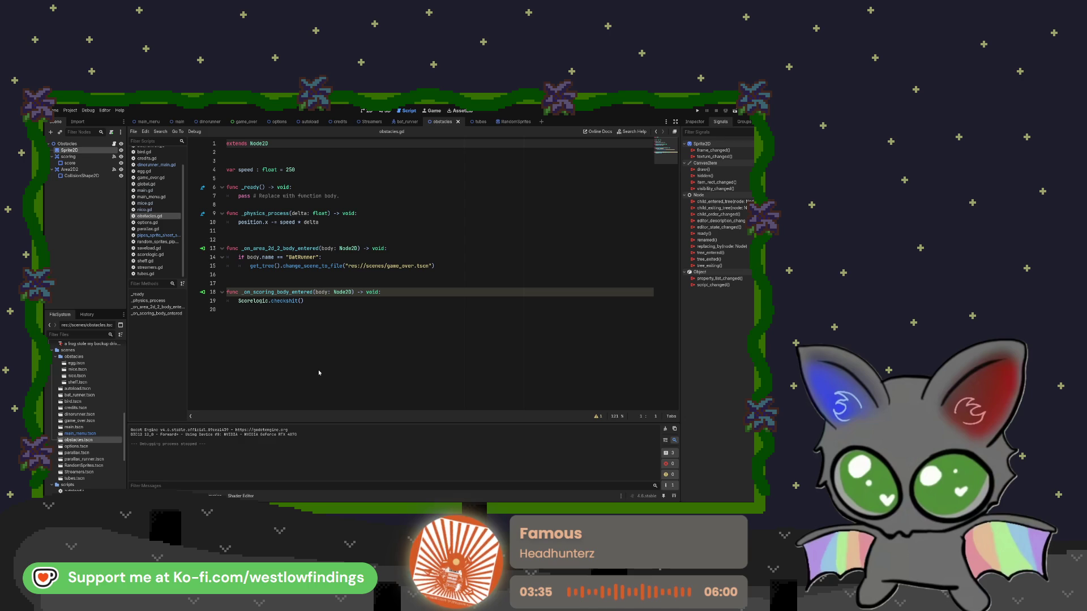
# Attach random_friends_sprites.gd to the Sprite2D, pasting code that offsets region_rect to a random frame in _ready
pyautogui.click(358, 357)
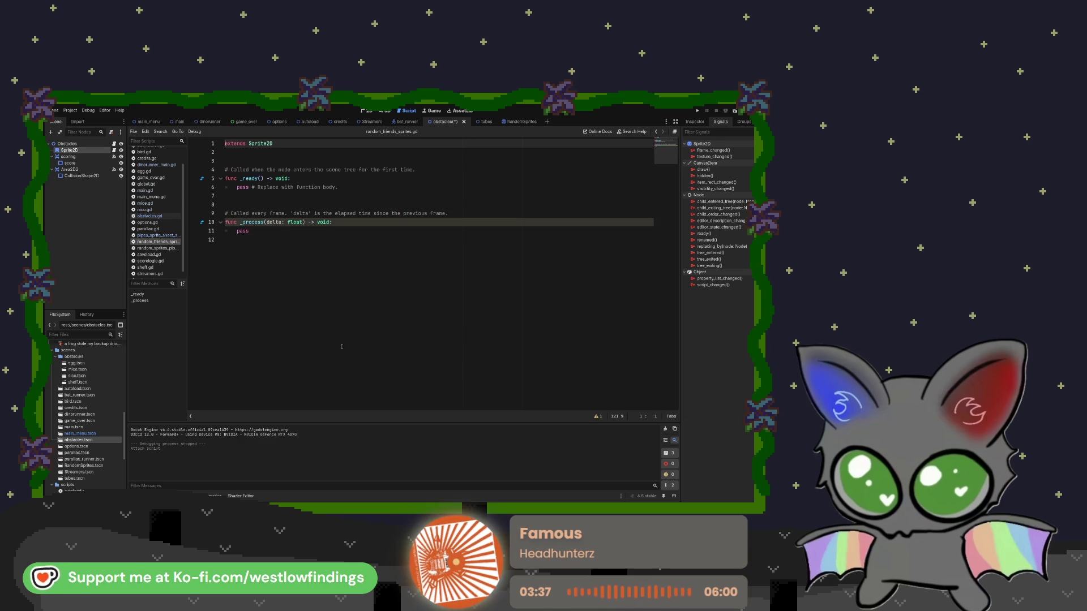
pyautogui.moveTo(255, 241)
pyautogui.mouseDown()
pyautogui.moveTo(227, 212)
pyautogui.moveTo(219, 172)
pyautogui.mouseUp()
pyautogui.write('var frames = texture.get_width() / region_rect.size.x  func _ready() -> void: \tvar random_index = randi_range(0, frames - 1) \tregion_rect.position.x = random_index * region_rect.size.x')
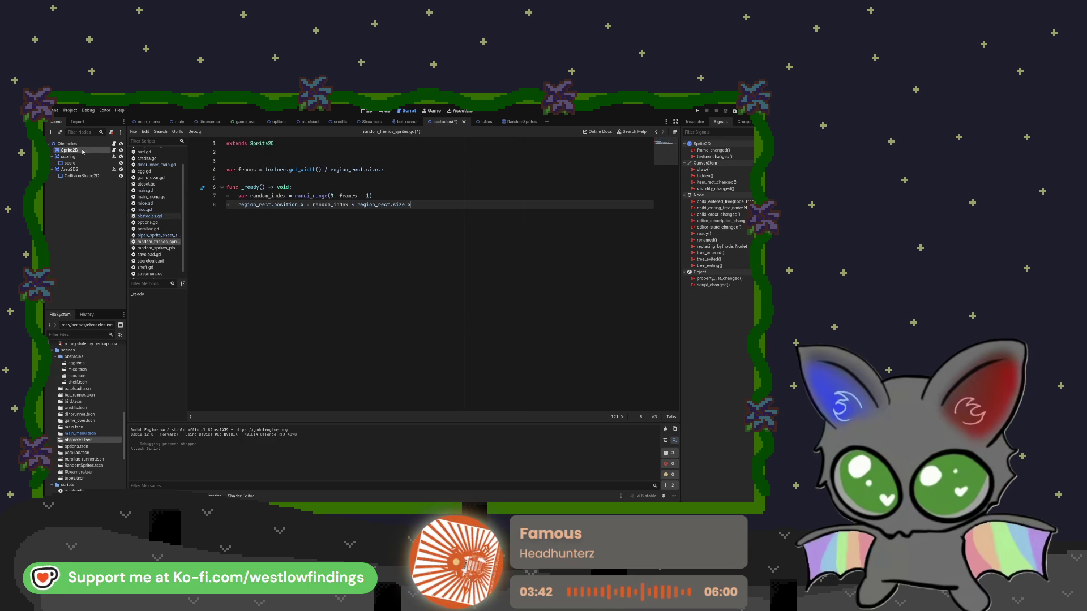
pyautogui.click(115, 144)
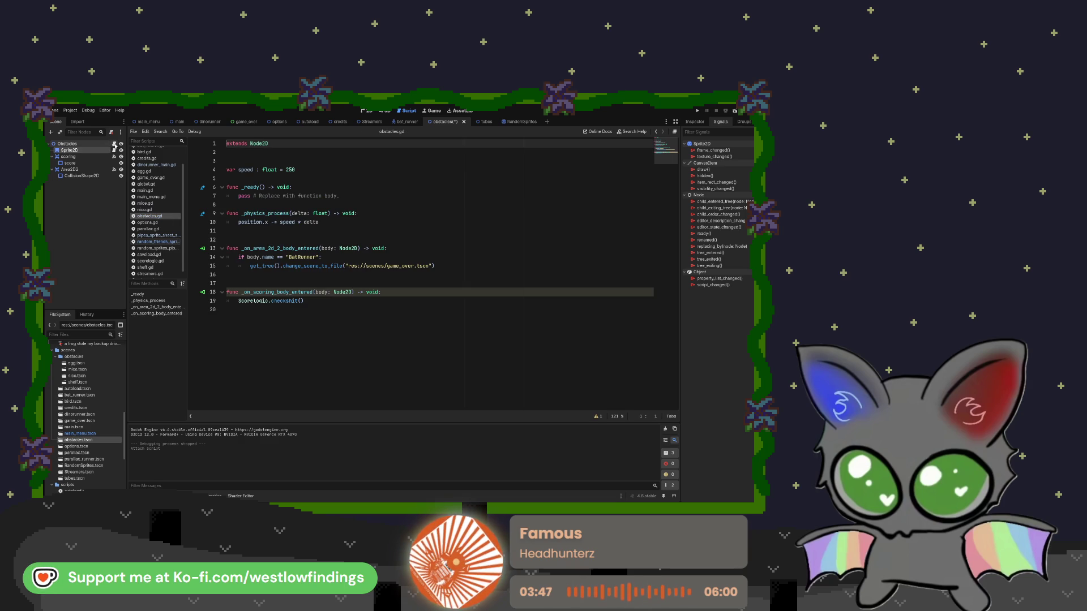
# Check the tubes scene's scripts, then run the game from it and stop it with F8
pyautogui.click(479, 122)
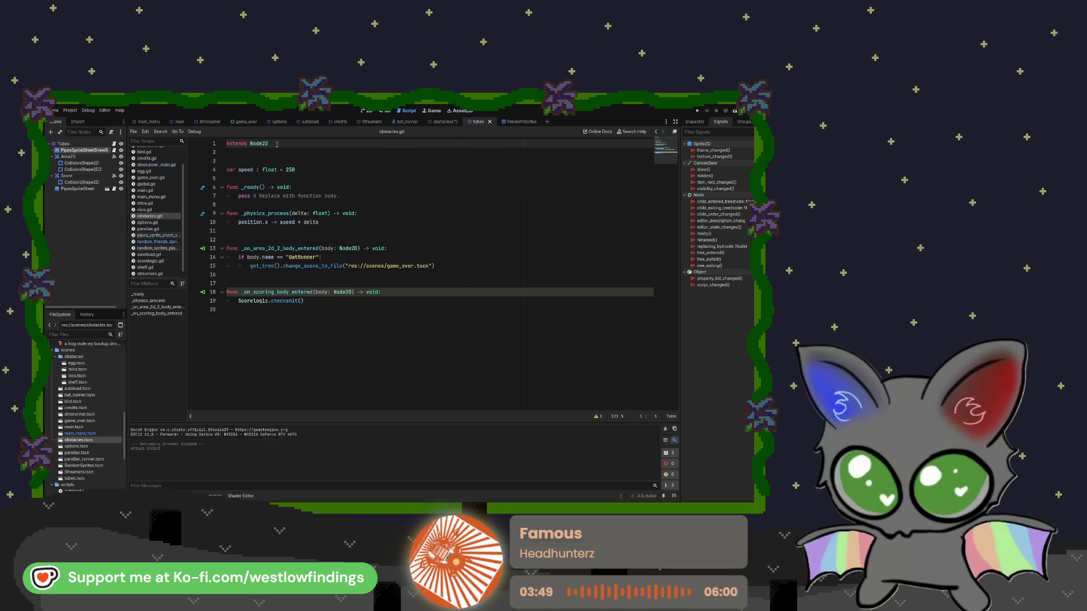
pyautogui.click(115, 149)
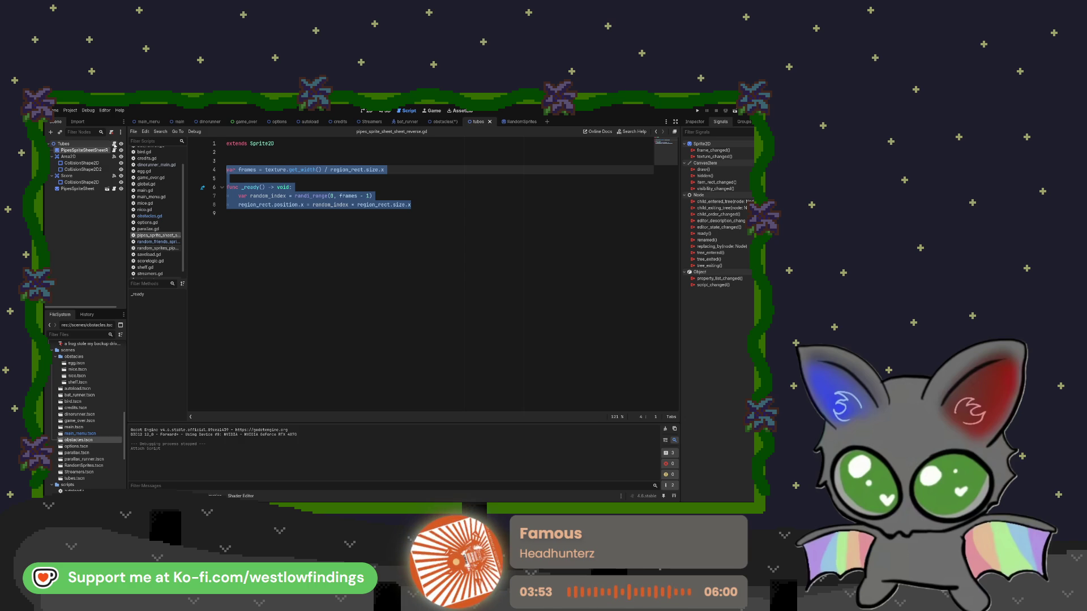
pyautogui.click(115, 144)
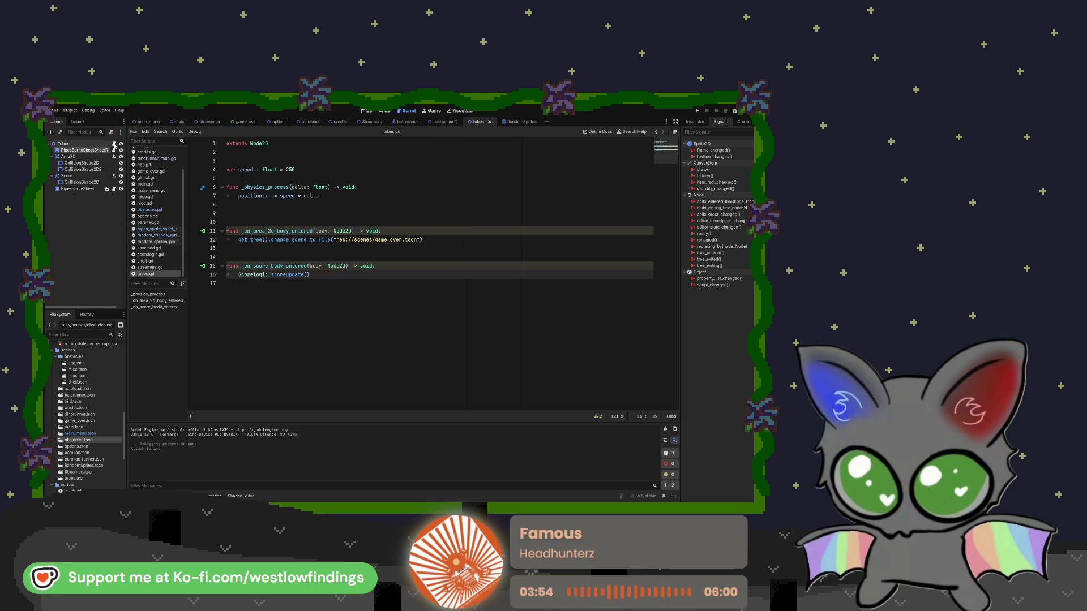
pyautogui.click(734, 113)
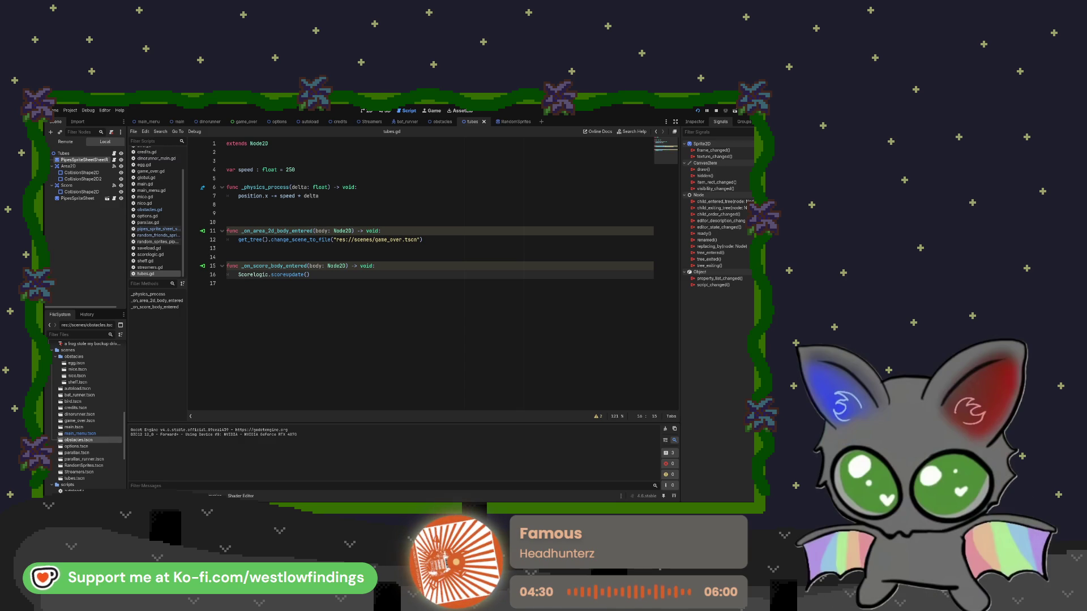
pyautogui.press('F8')
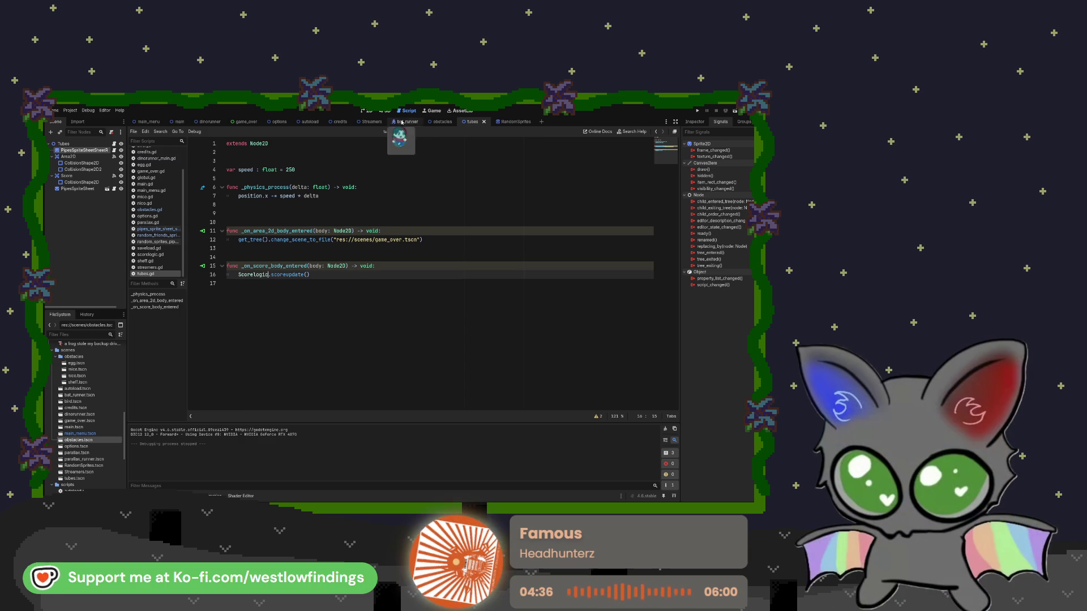
# Return to the obstacles scene and open dinorunner_main.gd
pyautogui.moveTo(403, 124)
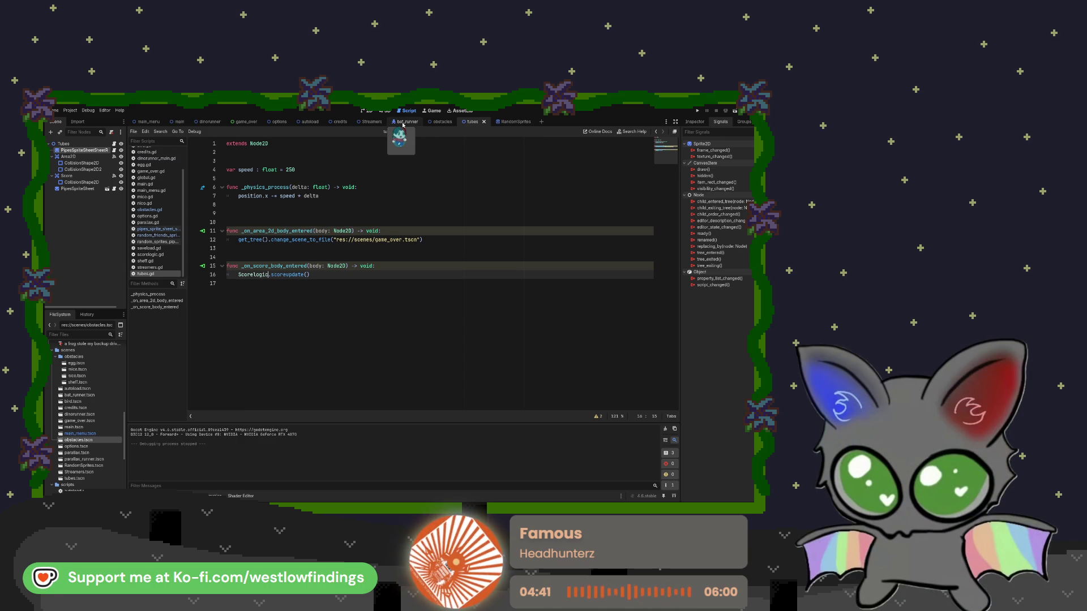
pyautogui.moveTo(490, 122)
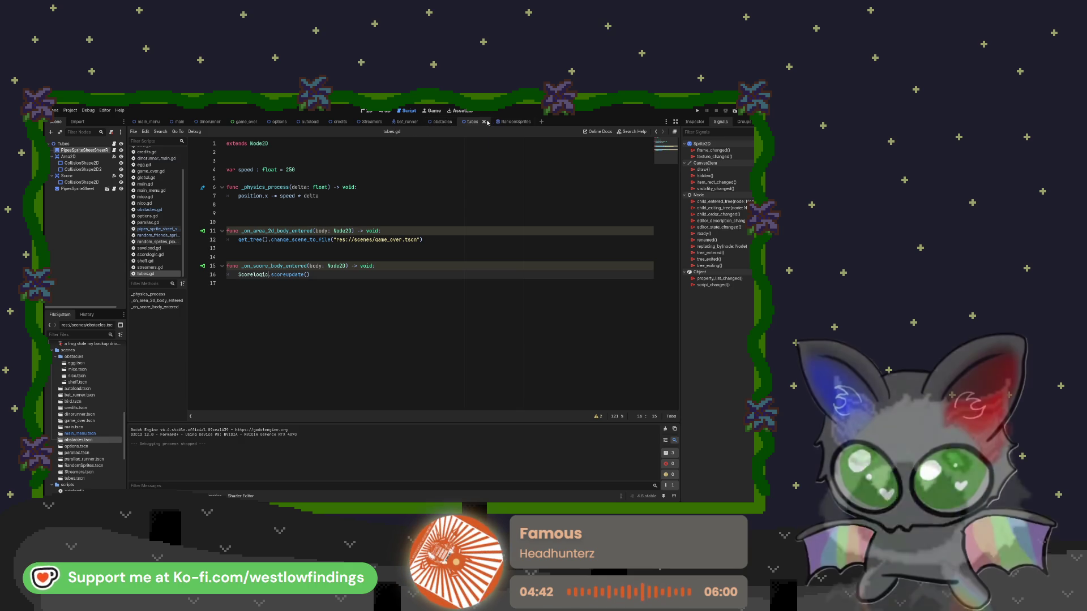
pyautogui.click(442, 122)
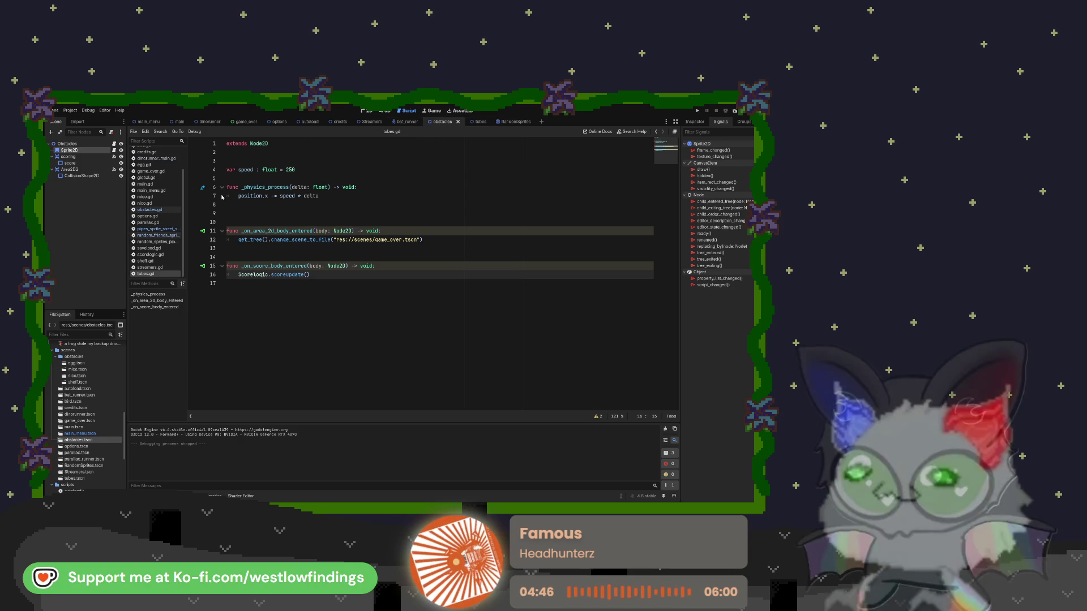
pyautogui.click(154, 210)
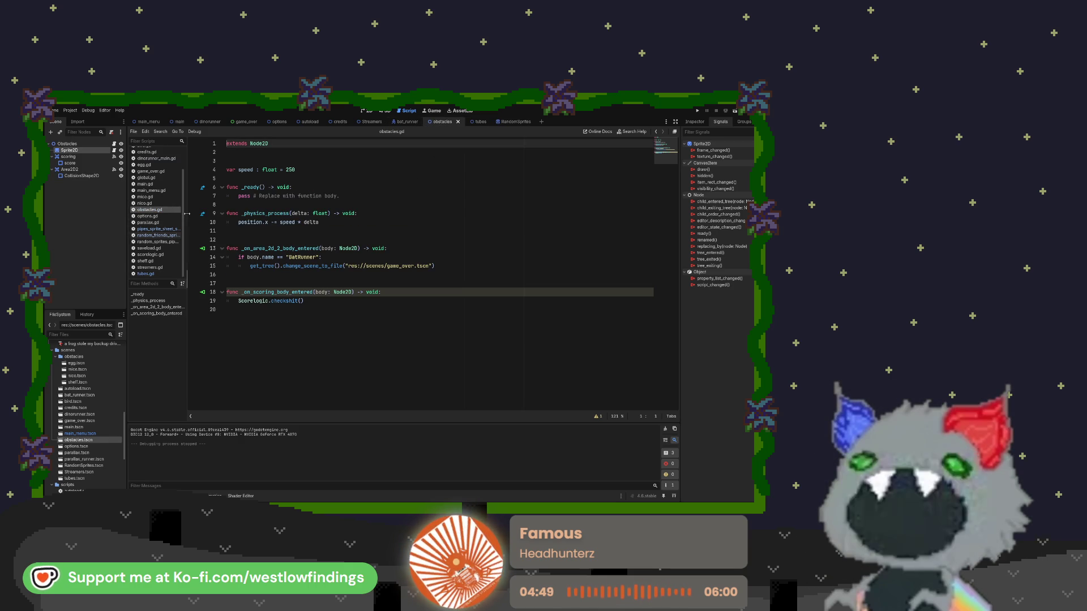
pyautogui.click(169, 159)
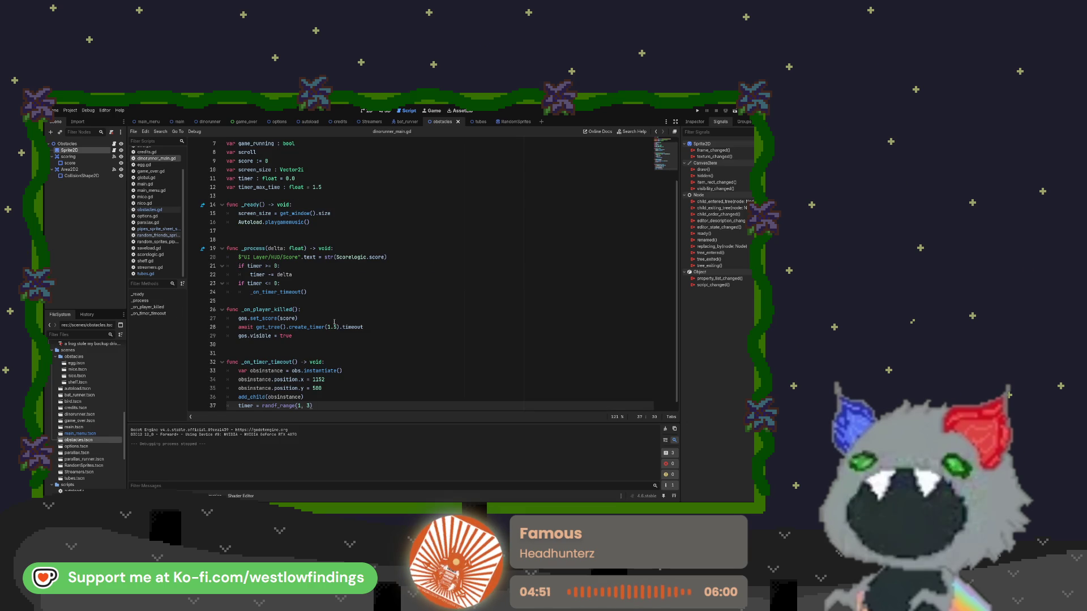
# Change the spawn timer on line 37 to randf_range(1.2, 3), then save and run the game
pyautogui.press('Return')
pyautogui.press('Left')
pyautogui.press('Left')
pyautogui.press('Left')
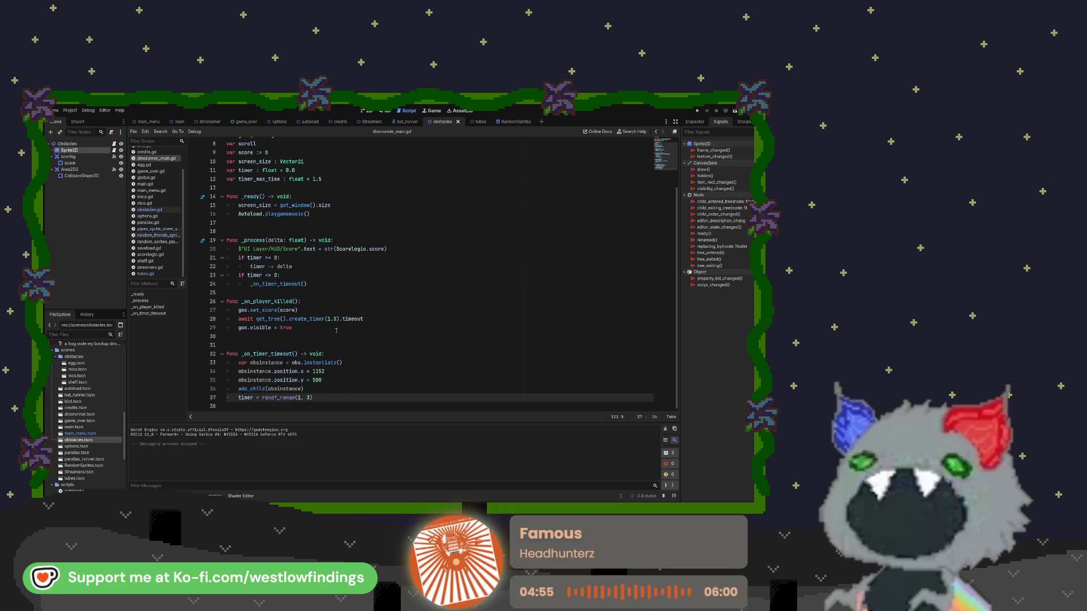
pyautogui.write('.2')
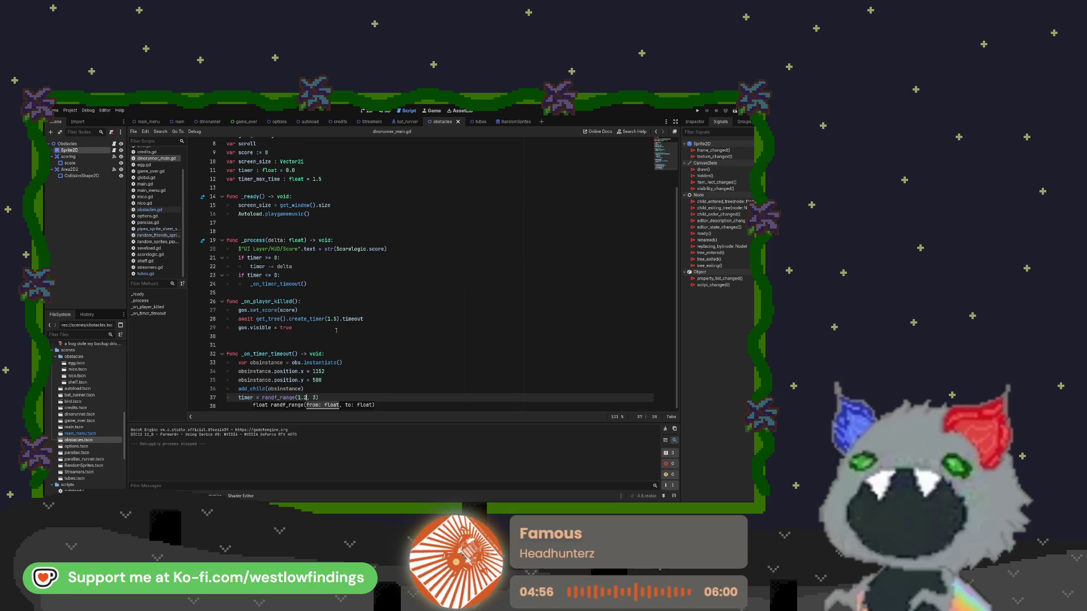
pyautogui.click(367, 384)
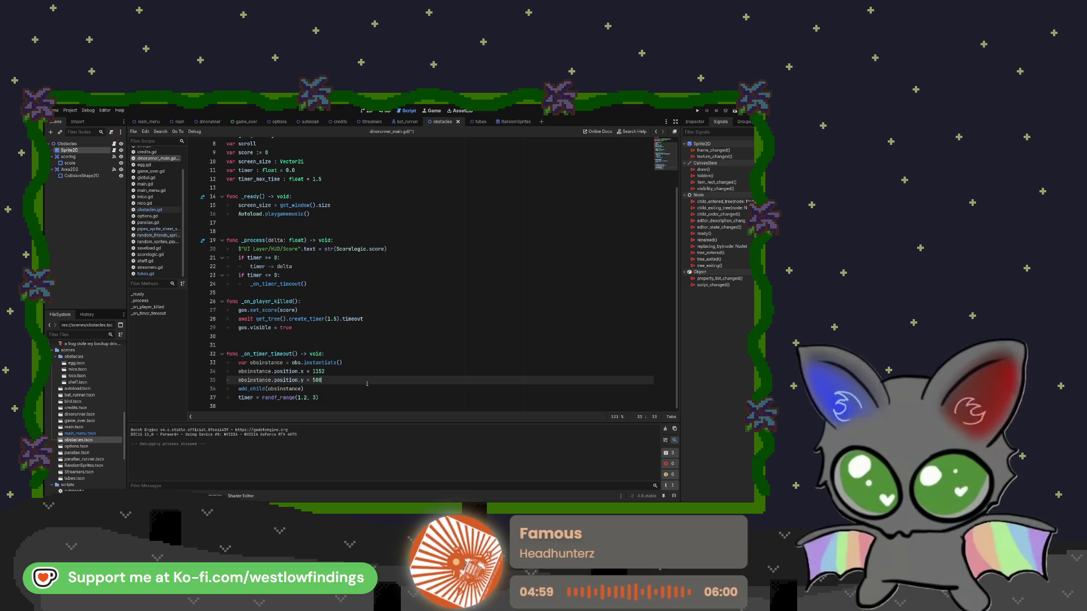
pyautogui.press('F5')
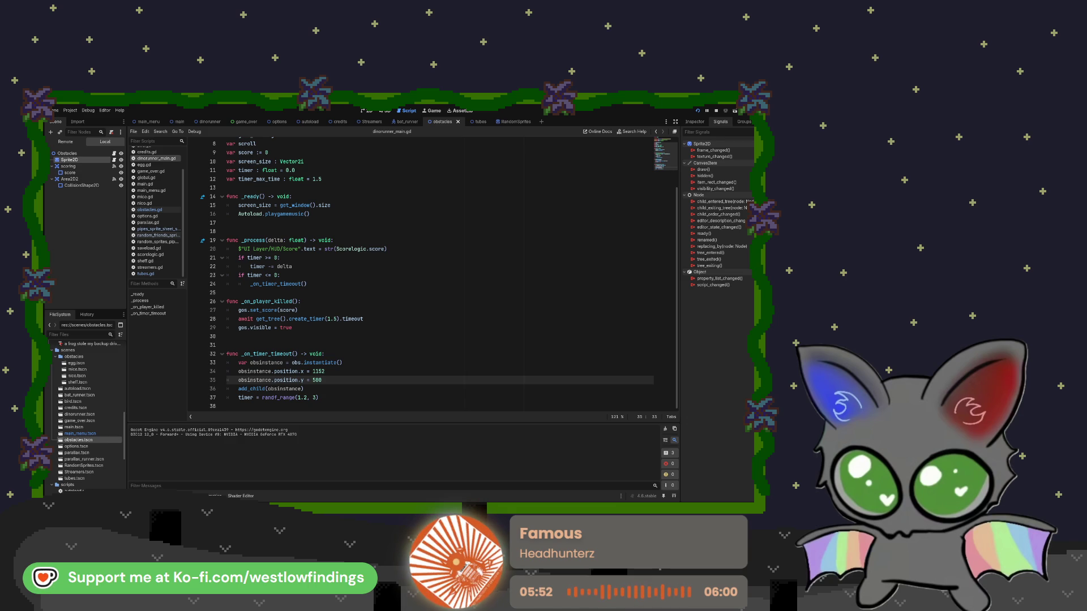
# Stop the game, open the bat_runner.gd error from the Errors list, clear it and rerun
pyautogui.press('F8')
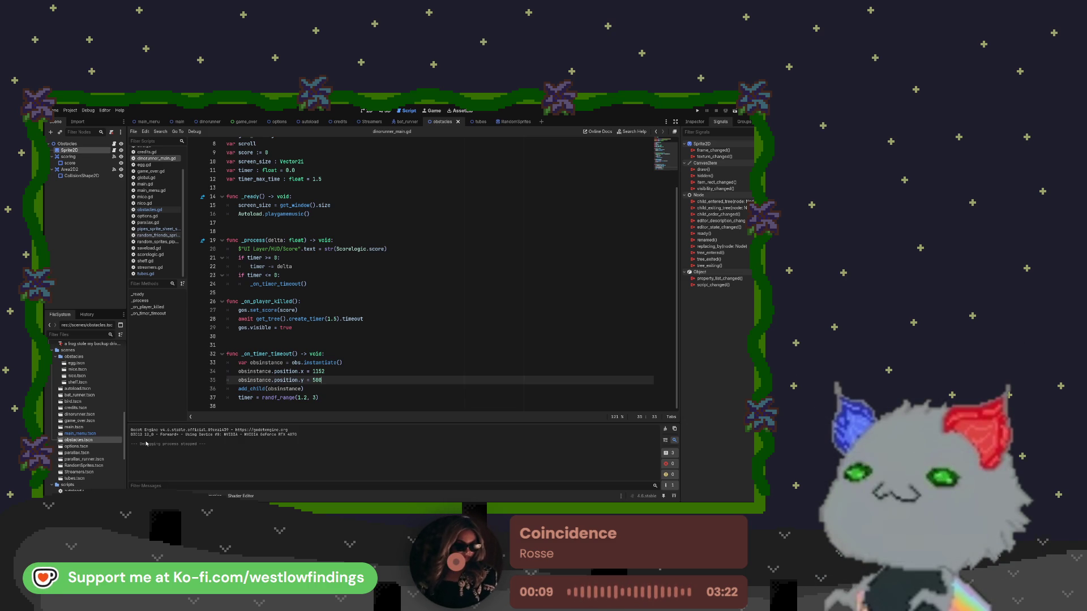
pyautogui.click(215, 496)
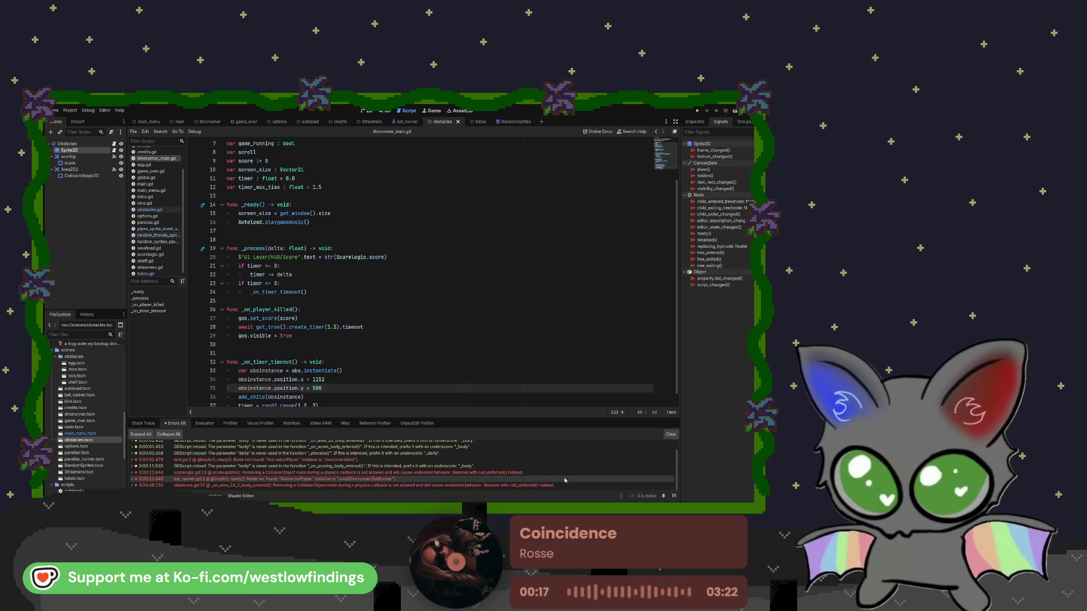
pyautogui.click(557, 478)
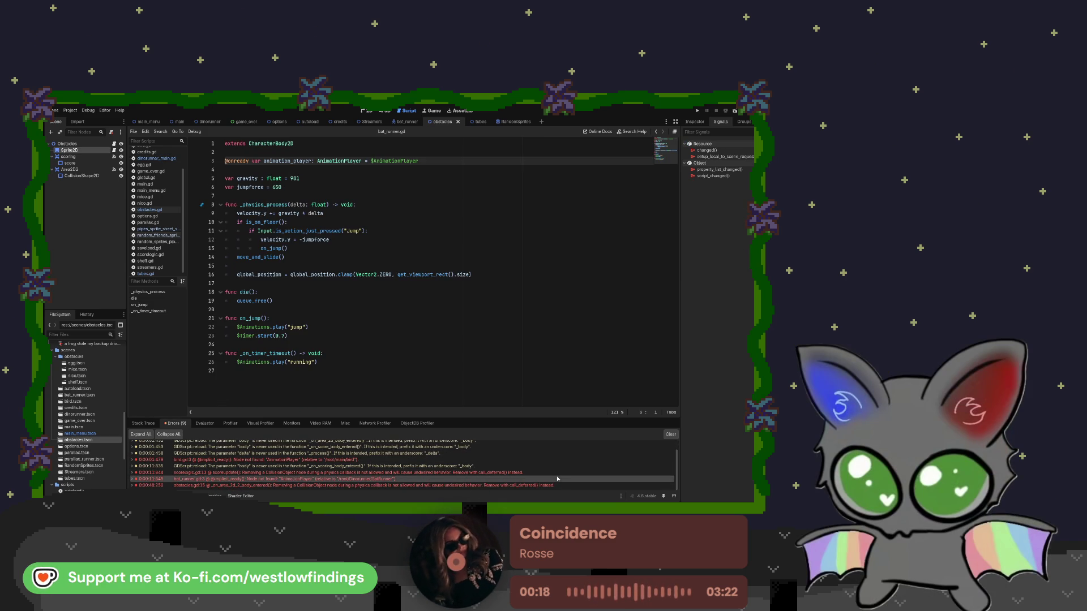
pyautogui.click(672, 435)
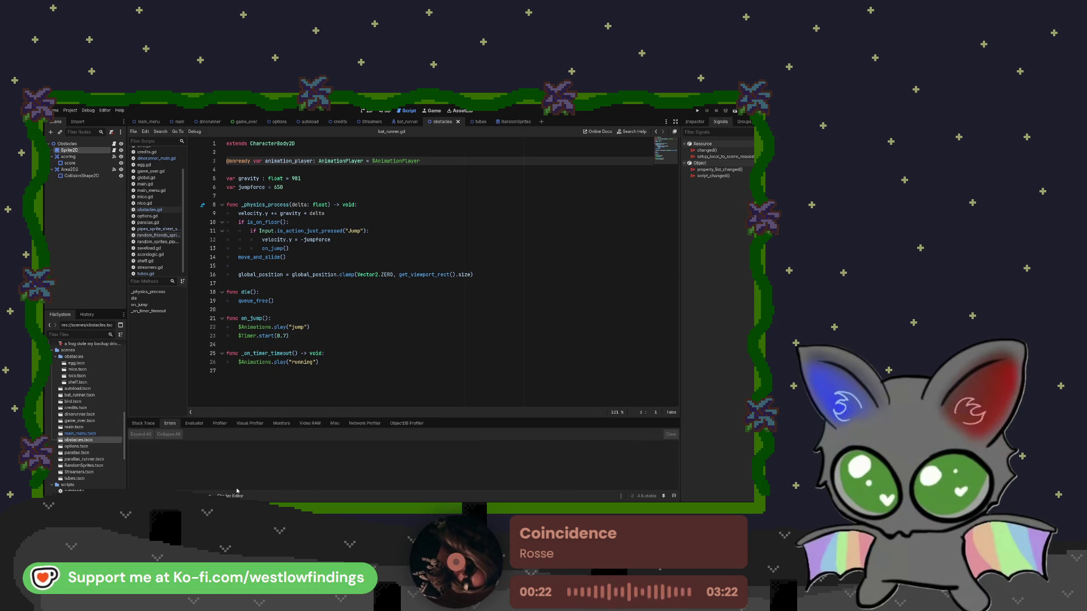
pyautogui.press('F5')
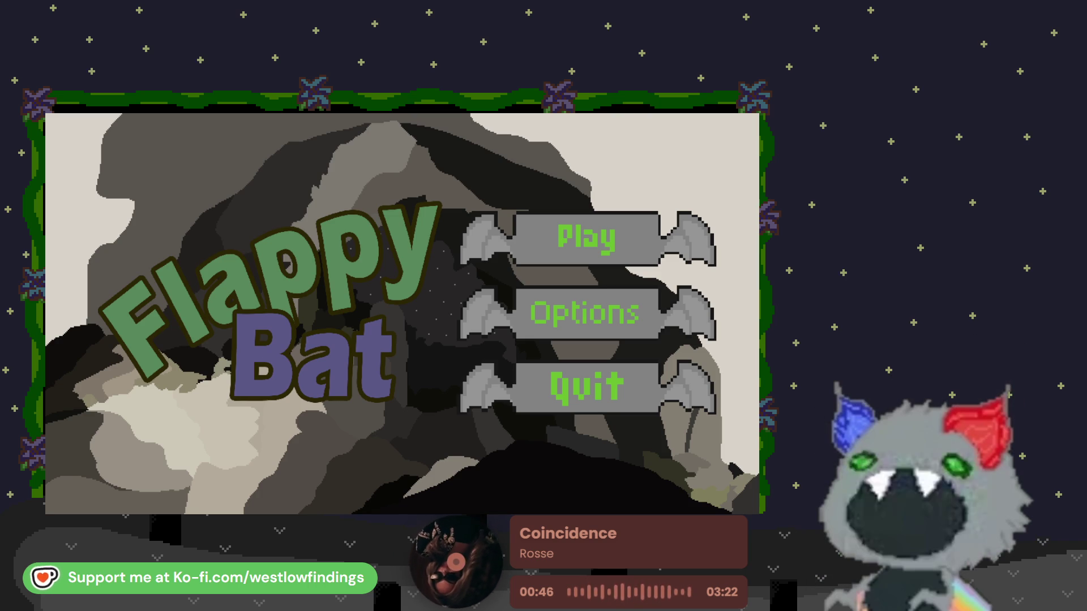
# Start Flappy Bat and flap the bat past the first cans
pyautogui.click(534, 248)
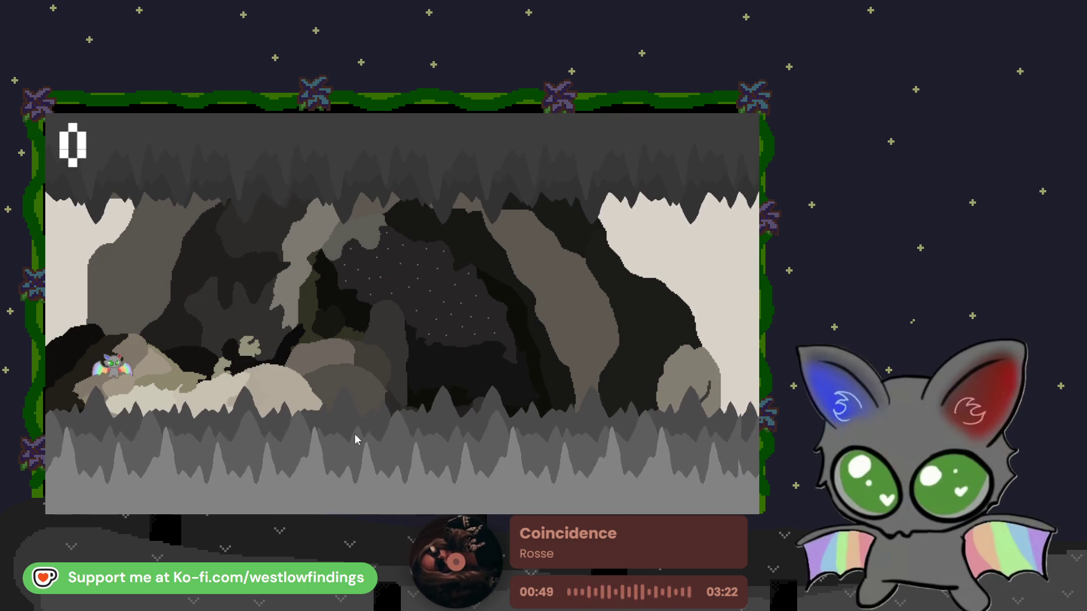
pyautogui.click(365, 392)
pyautogui.click(379, 396)
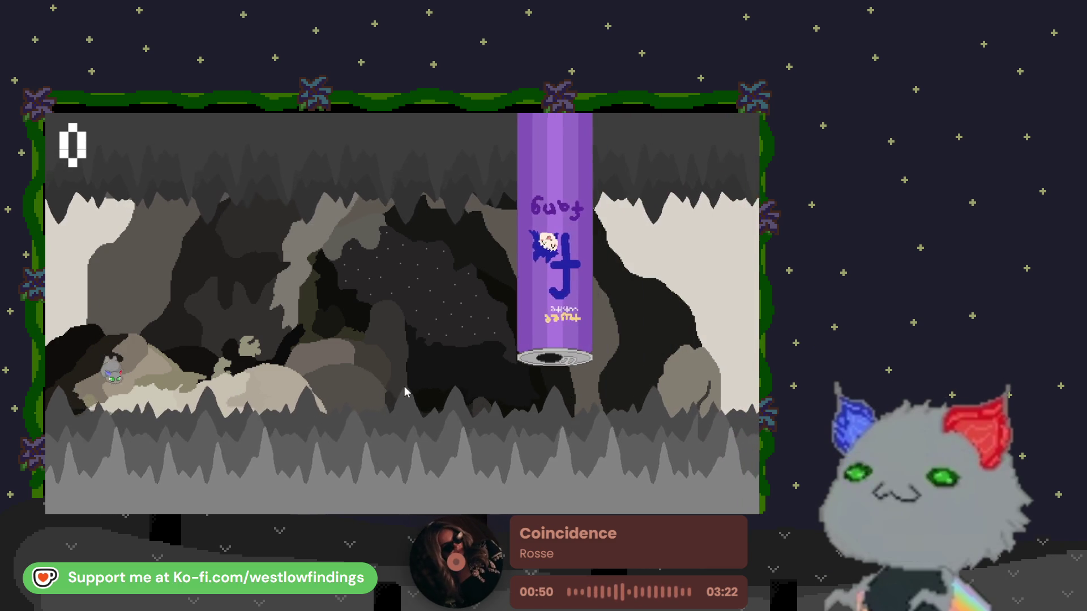
pyautogui.click(404, 386)
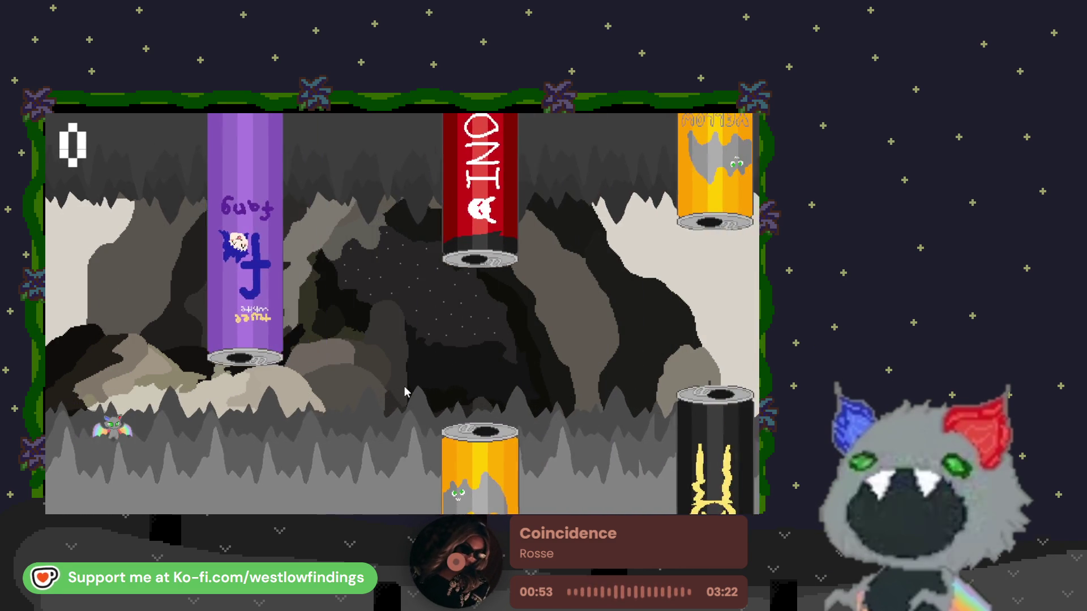
pyautogui.click(404, 386)
pyautogui.click(404, 386)
pyautogui.click(405, 386)
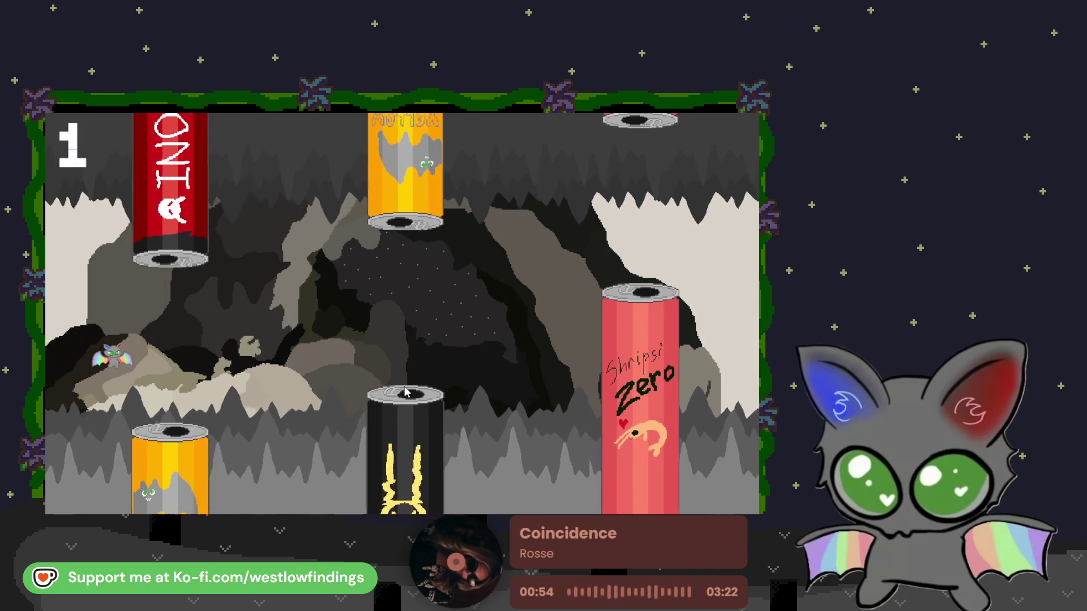
pyautogui.click(404, 386)
pyautogui.click(404, 386)
pyautogui.click(404, 386)
pyautogui.click(396, 386)
pyautogui.click(397, 389)
pyautogui.click(398, 391)
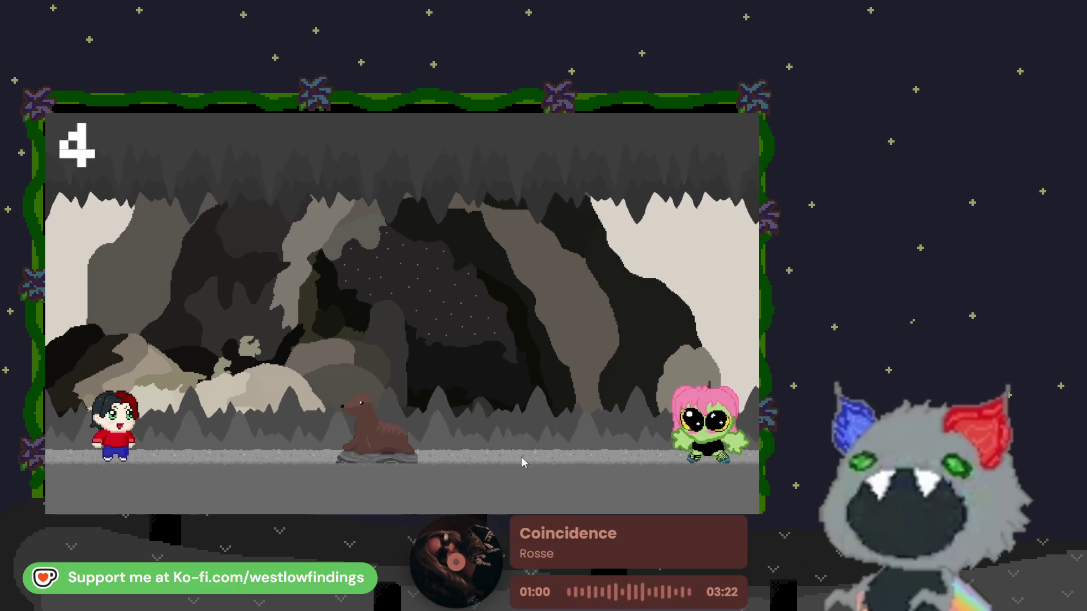
# Jump over the seals until the score reaches 10, then return to the menu and quit
pyautogui.click(521, 460)
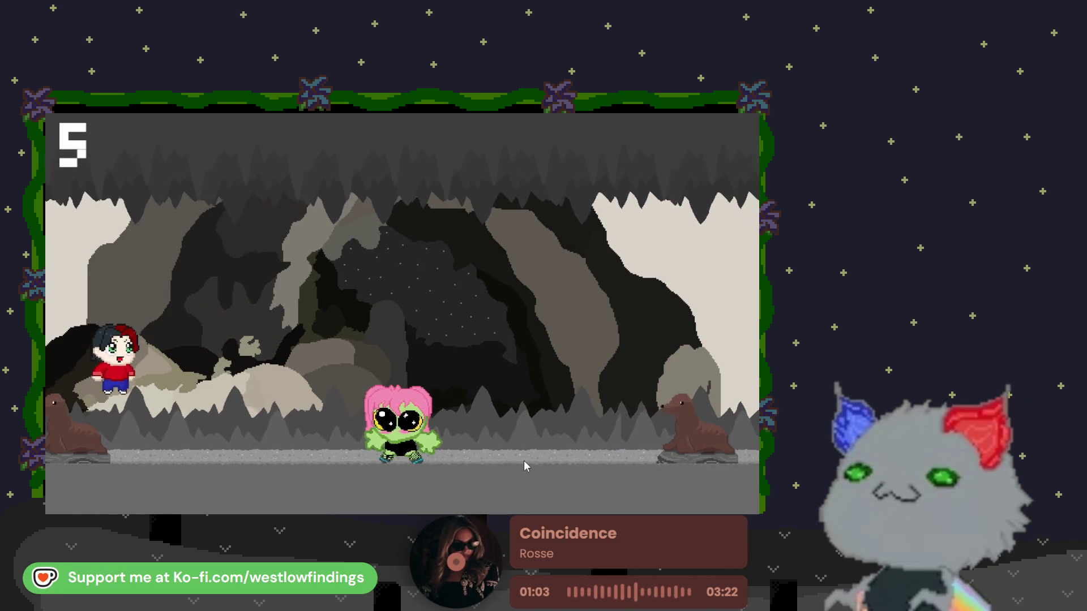
pyautogui.click(524, 460)
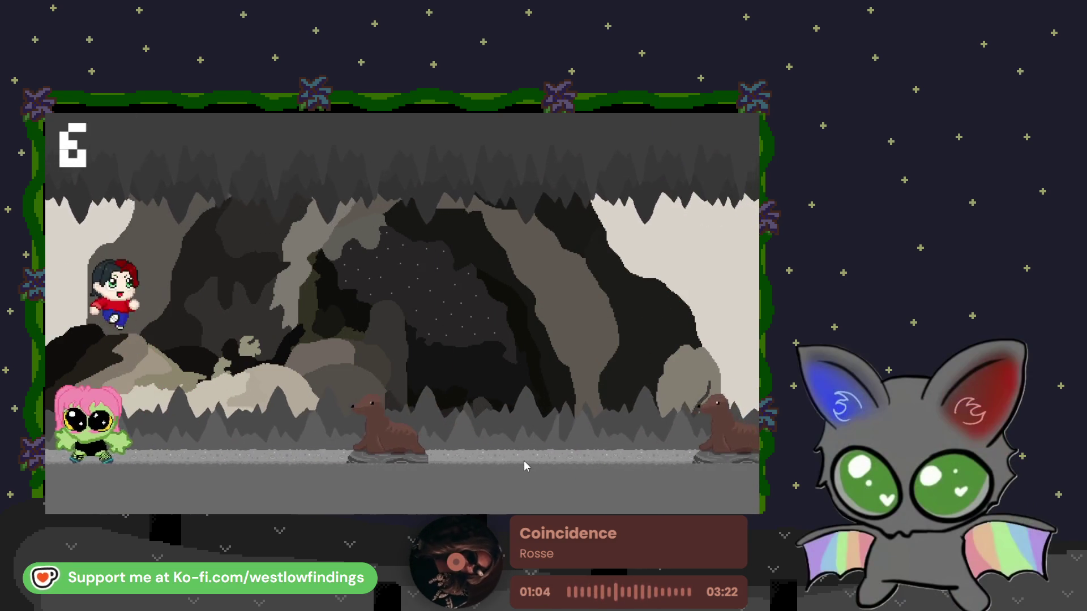
pyautogui.click(525, 460)
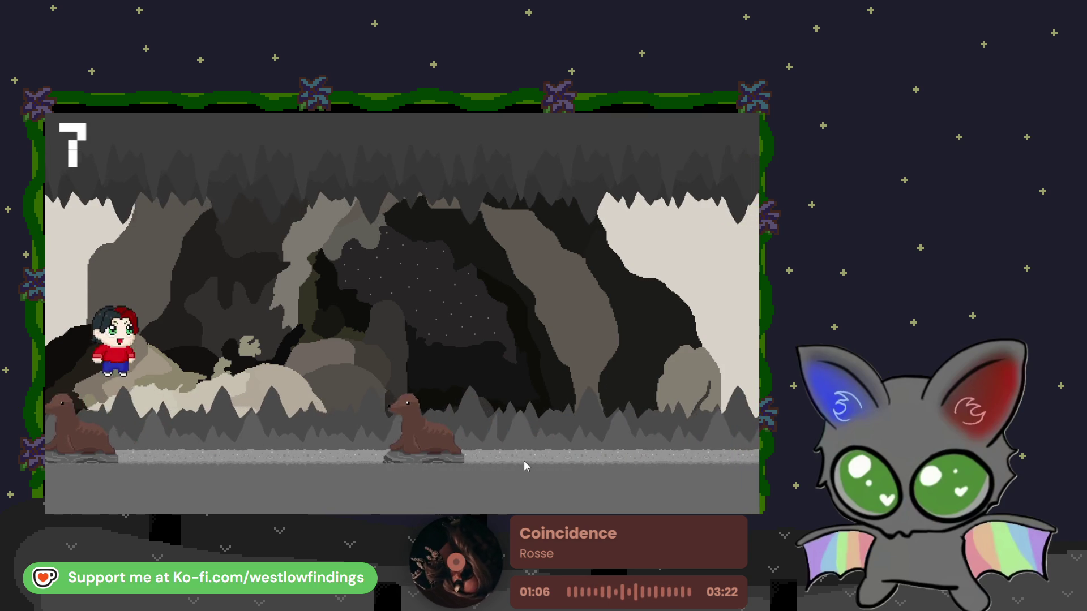
pyautogui.click(524, 460)
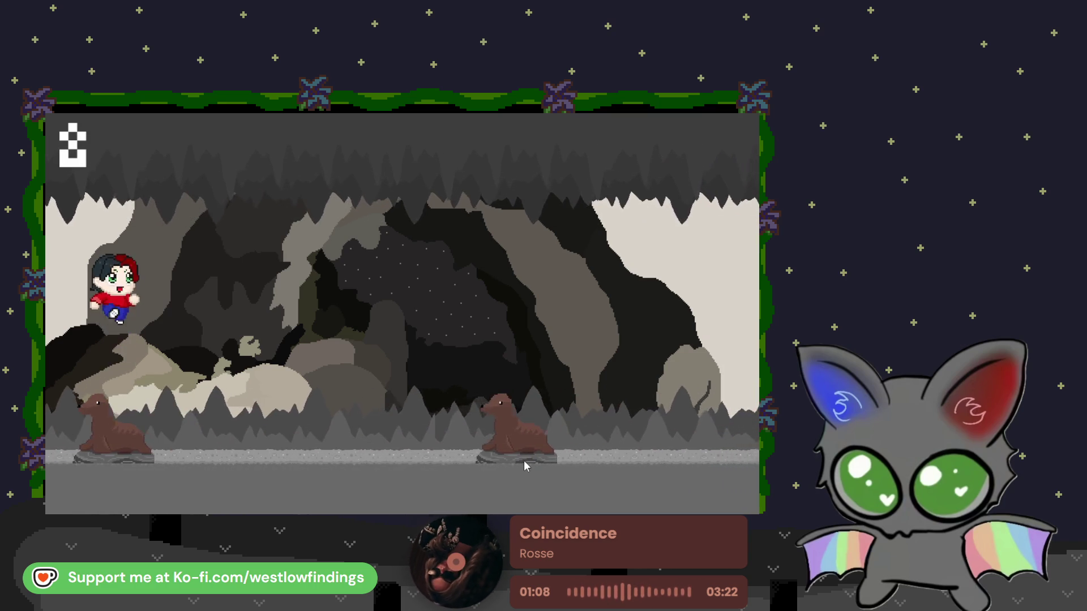
pyautogui.click(524, 461)
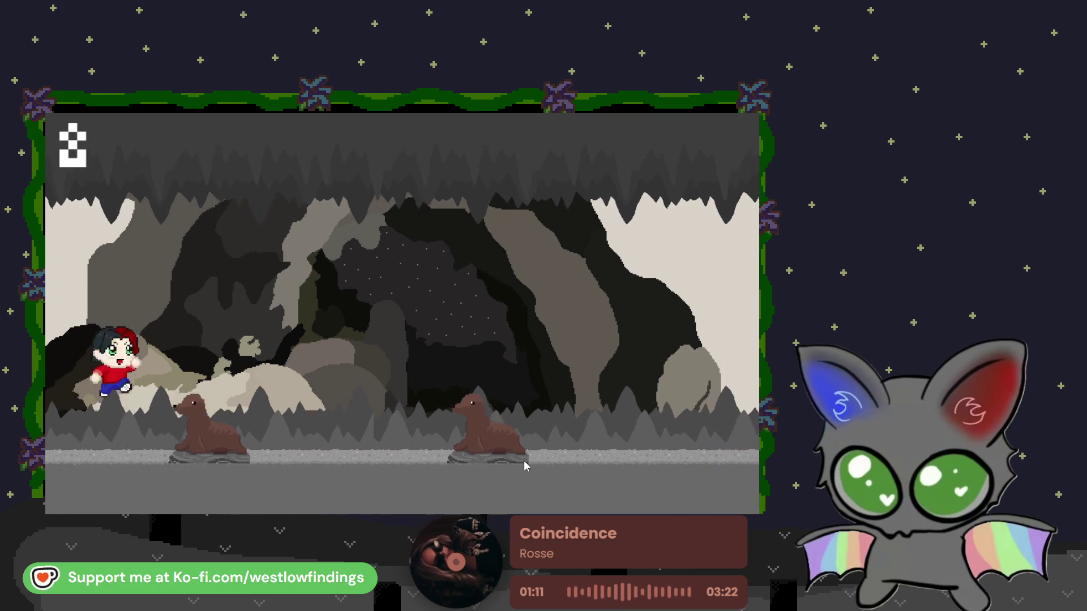
pyautogui.click(524, 460)
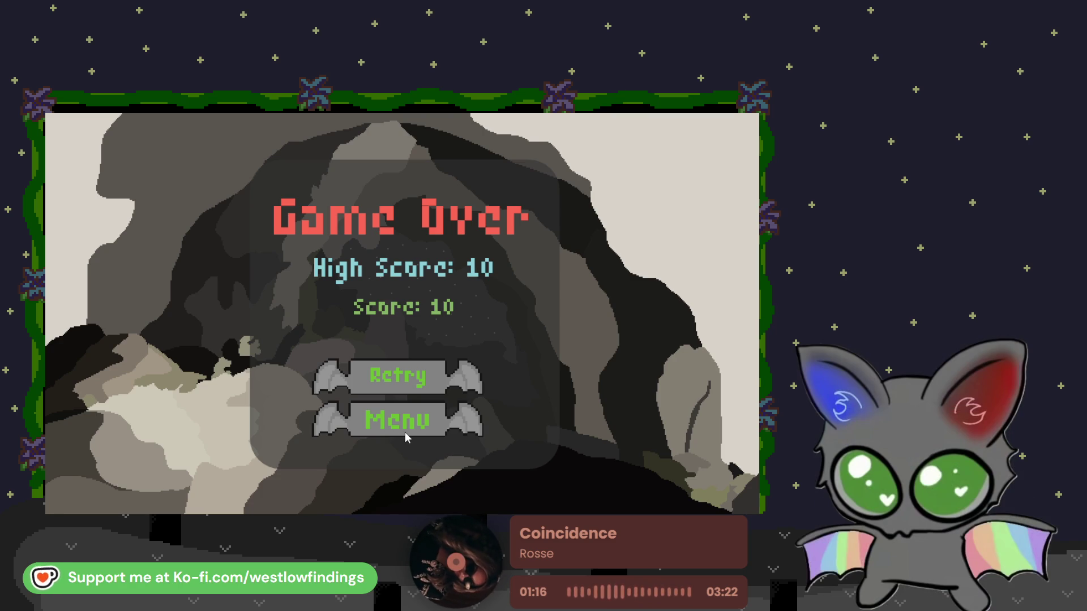
pyautogui.click(409, 429)
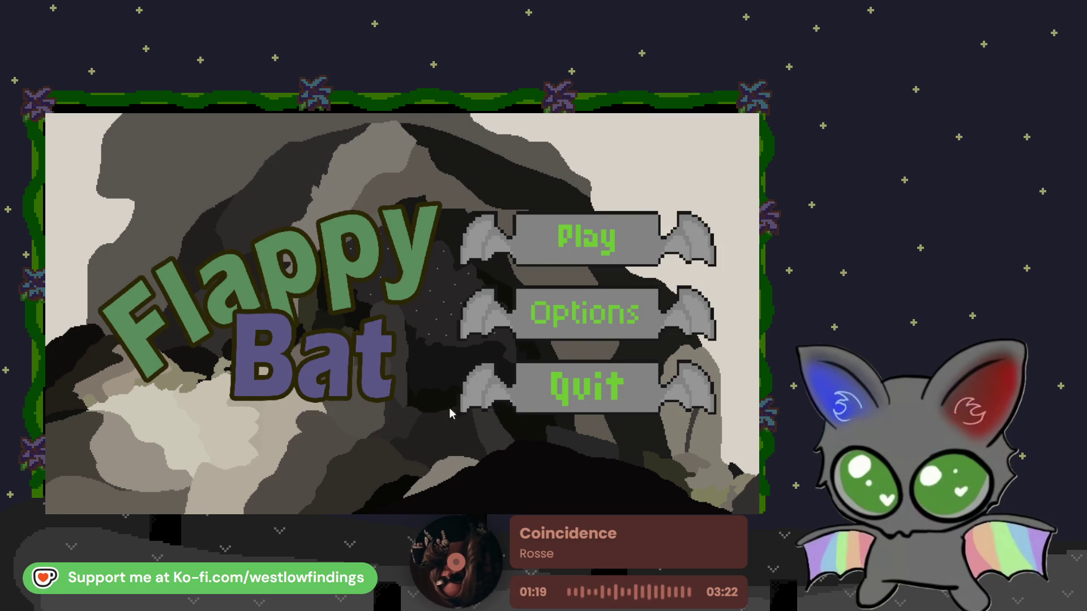
pyautogui.click(601, 397)
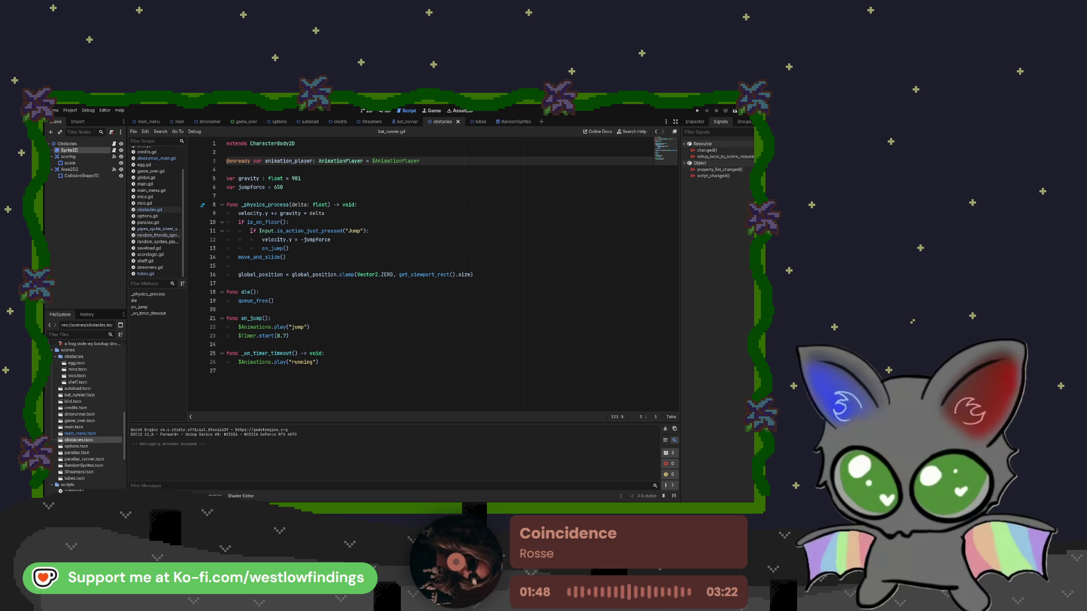
# Open dinorunner_main.gd, then switch to the autoload.gd script in the script list
pyautogui.click(154, 158)
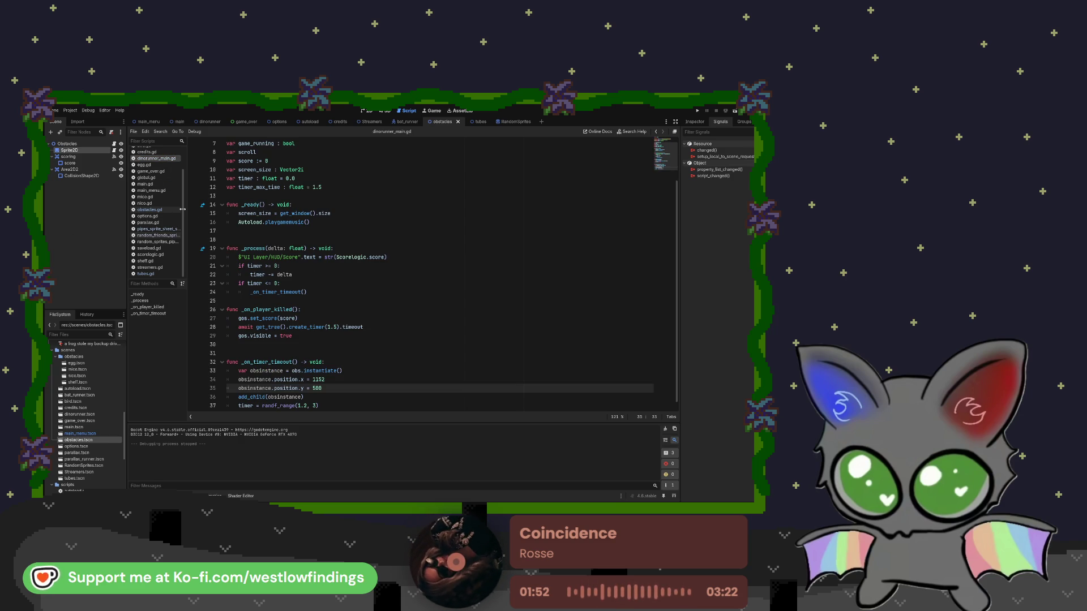
pyautogui.scroll(2, 163, 191)
pyautogui.click(162, 153)
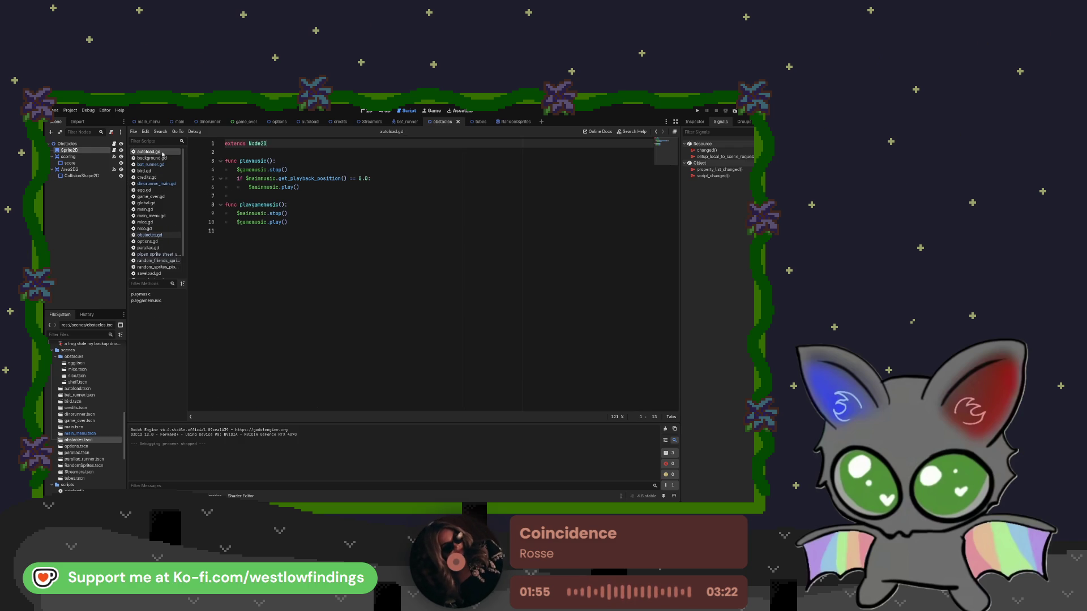
# In scorelogic.gd, raise the scene-switch threshold on line 12 from 3 to 49
pyautogui.scroll(-3, 166, 224)
pyautogui.click(150, 255)
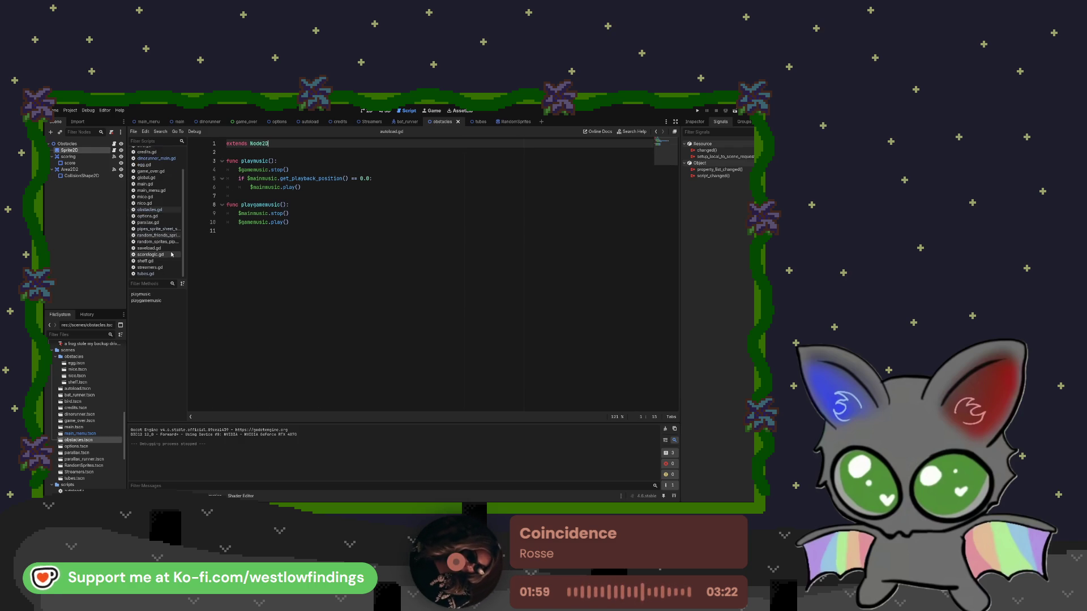
pyautogui.click(283, 240)
pyautogui.press('BackSpace')
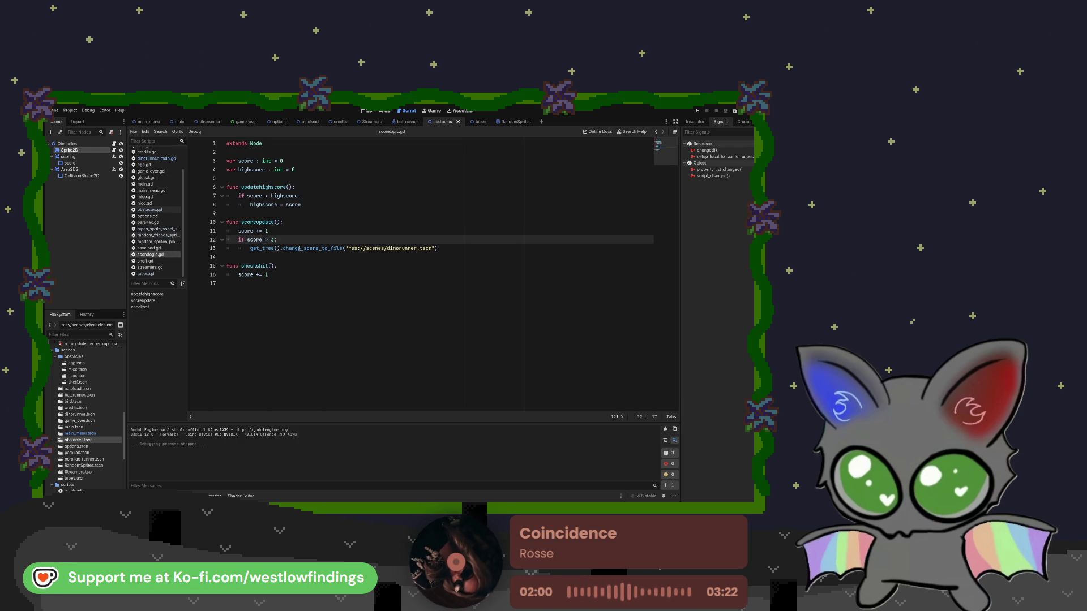
pyautogui.write('9')
# Add an 'if score > 99:' condition on a new line after line 13
pyautogui.click(453, 249)
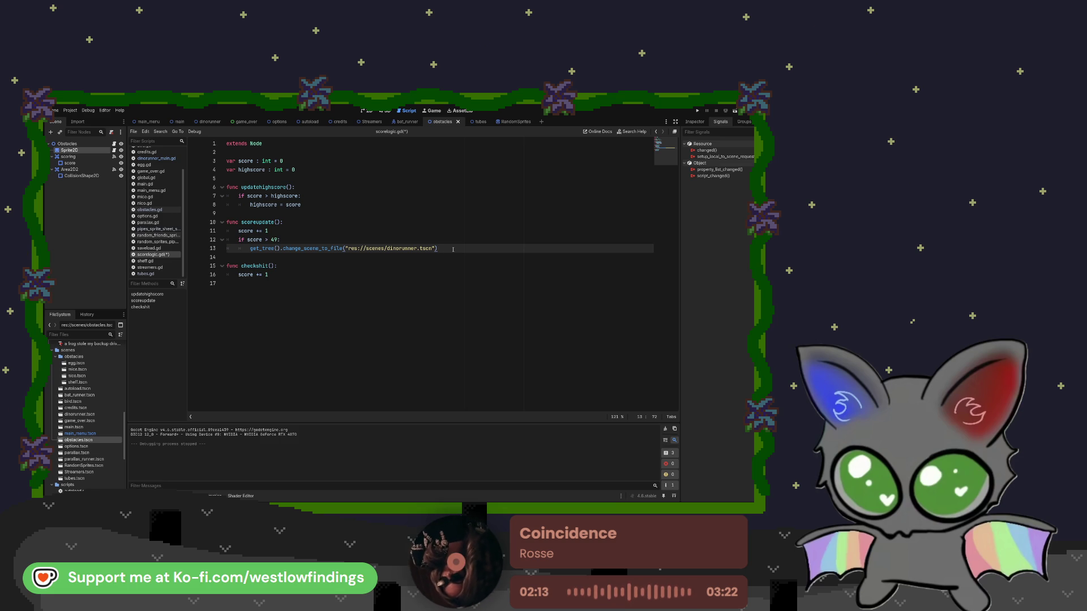
pyautogui.press('Return')
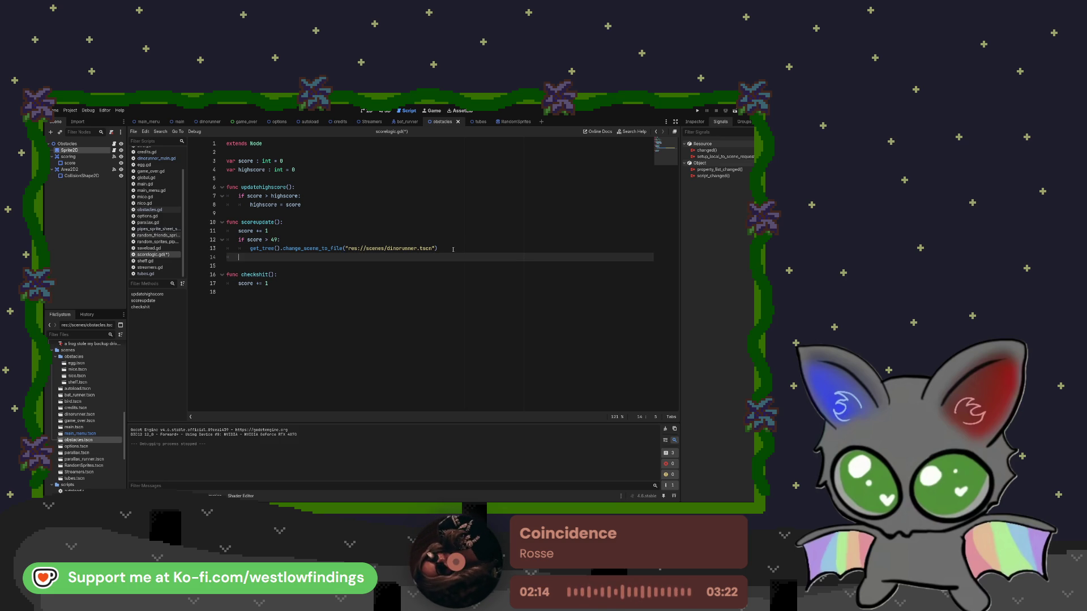
pyautogui.write('if sco')
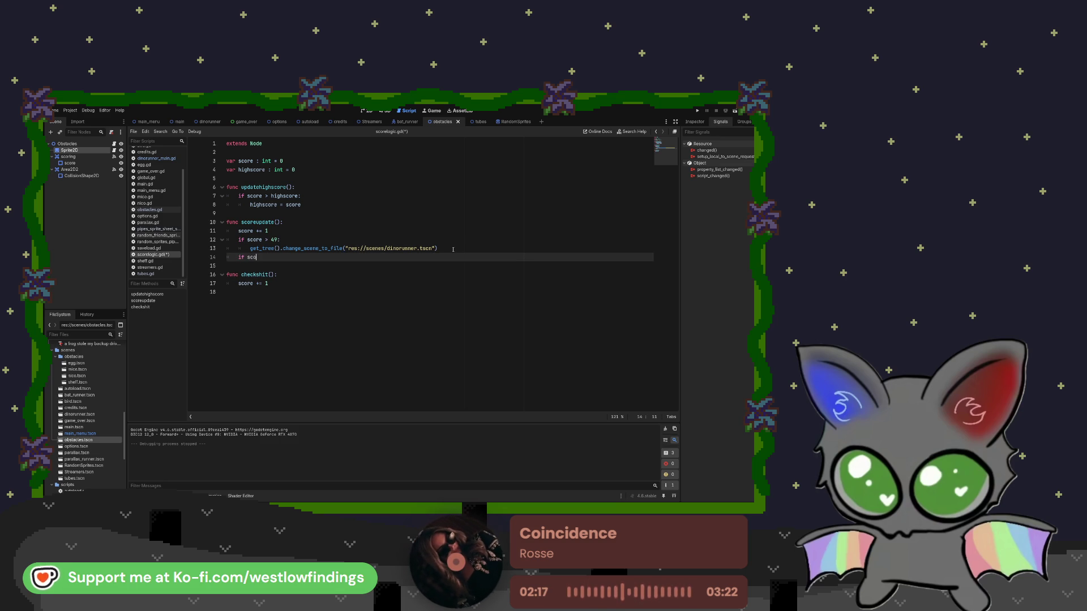
pyautogui.write('re ')
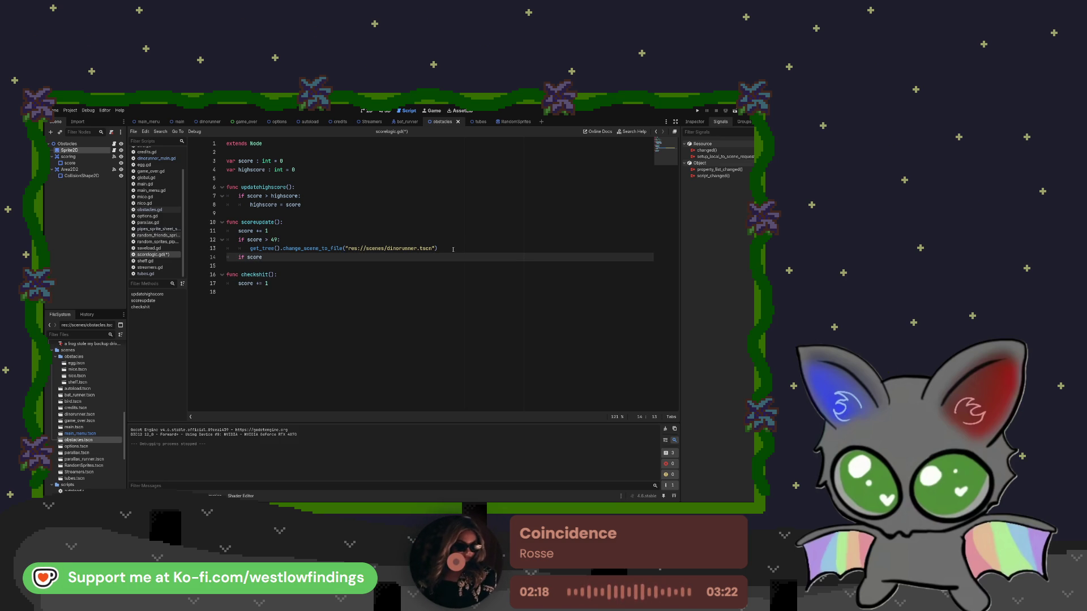
pyautogui.write('> ')
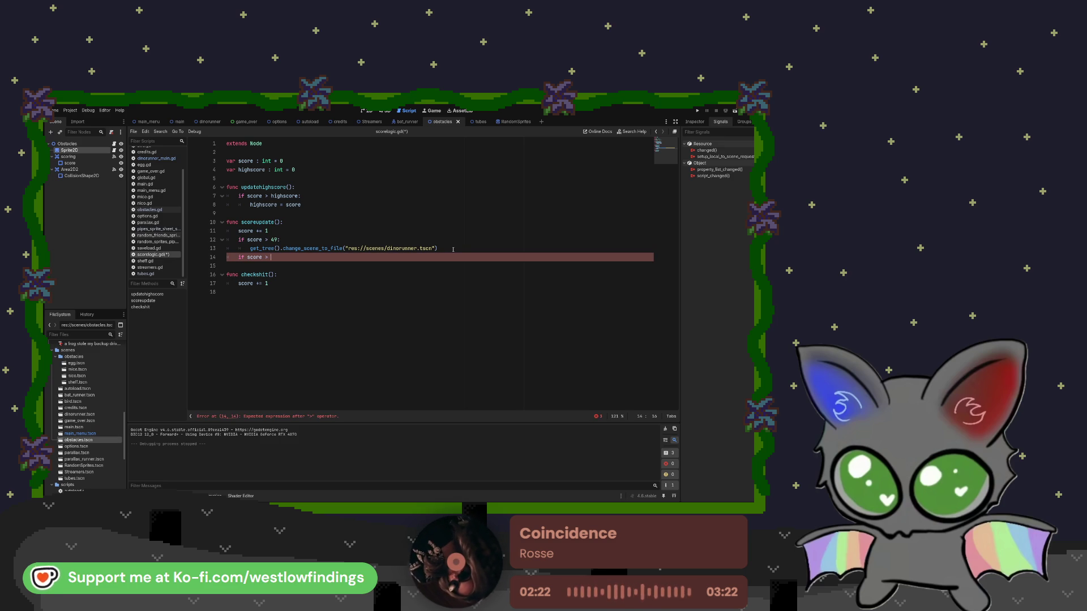
pyautogui.write('99:')
pyautogui.press('Return')
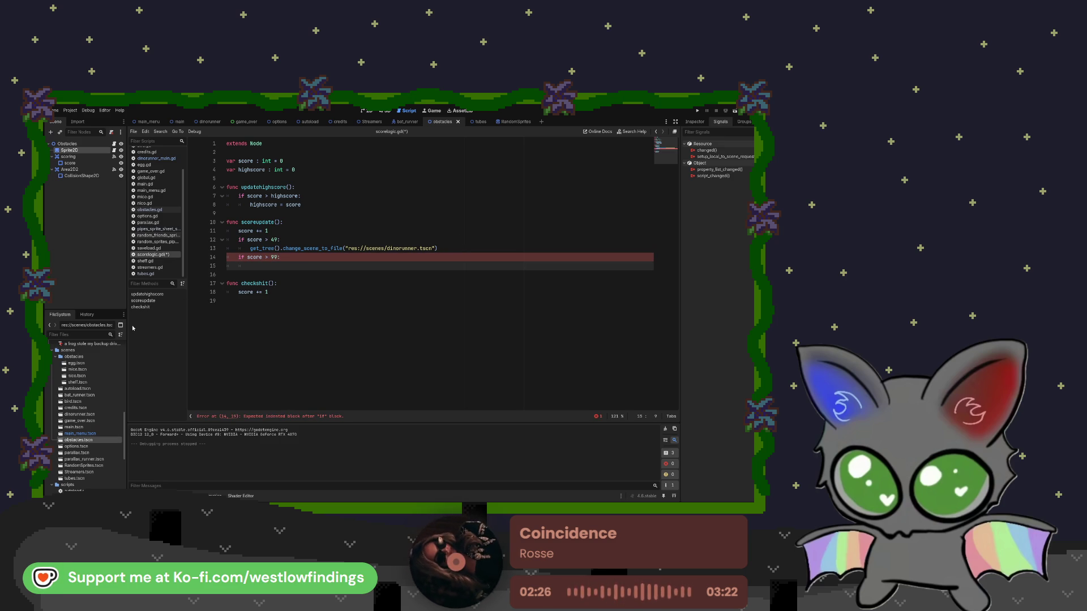
pyautogui.click(542, 121)
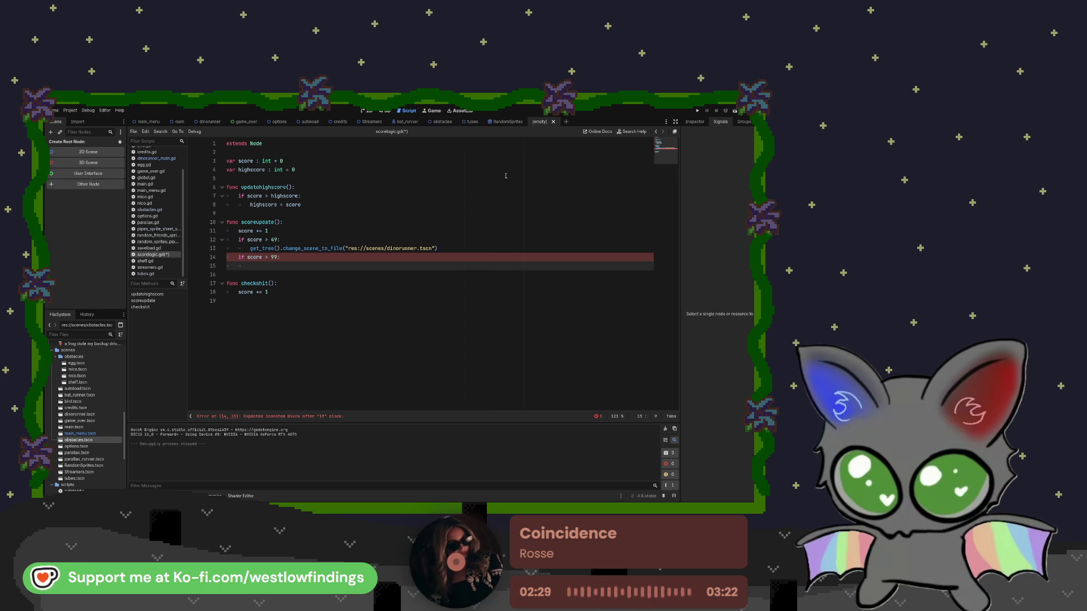
# Give the new scene a 2D root node named victory
pyautogui.click(111, 153)
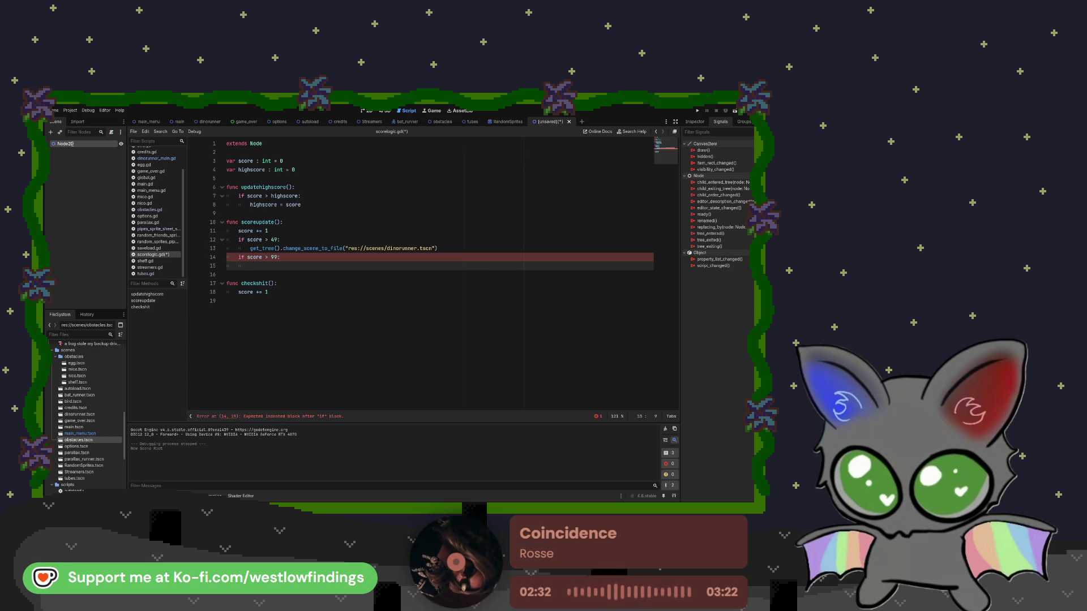
pyautogui.write('victory')
pyautogui.press('Return')
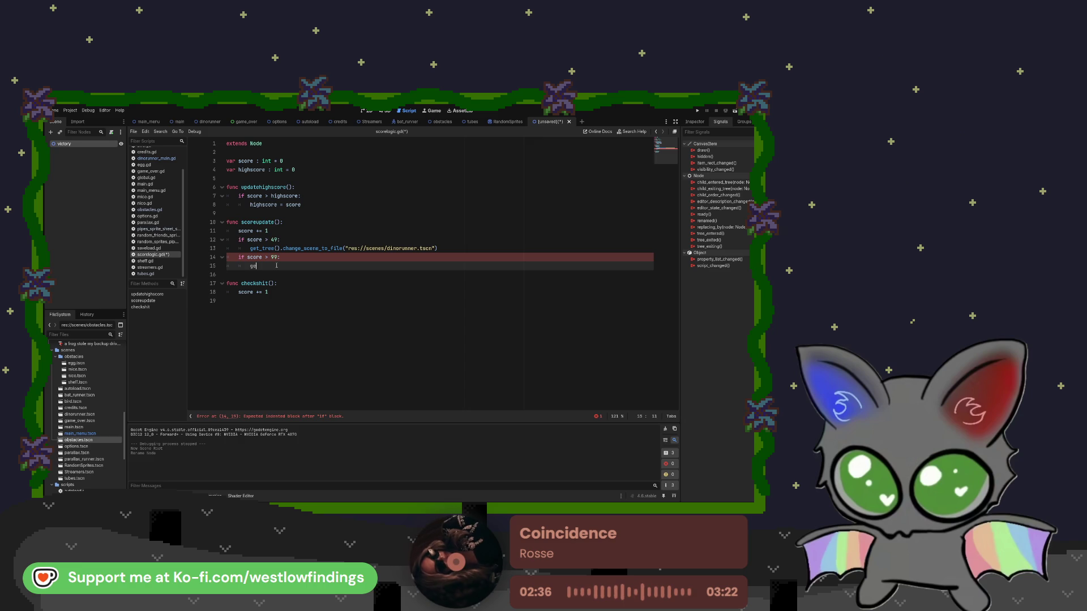
# On line 15 write get_tree().change_scene_to_file("res://scenes/ under the score > 99 check
pyautogui.write('get_tre')
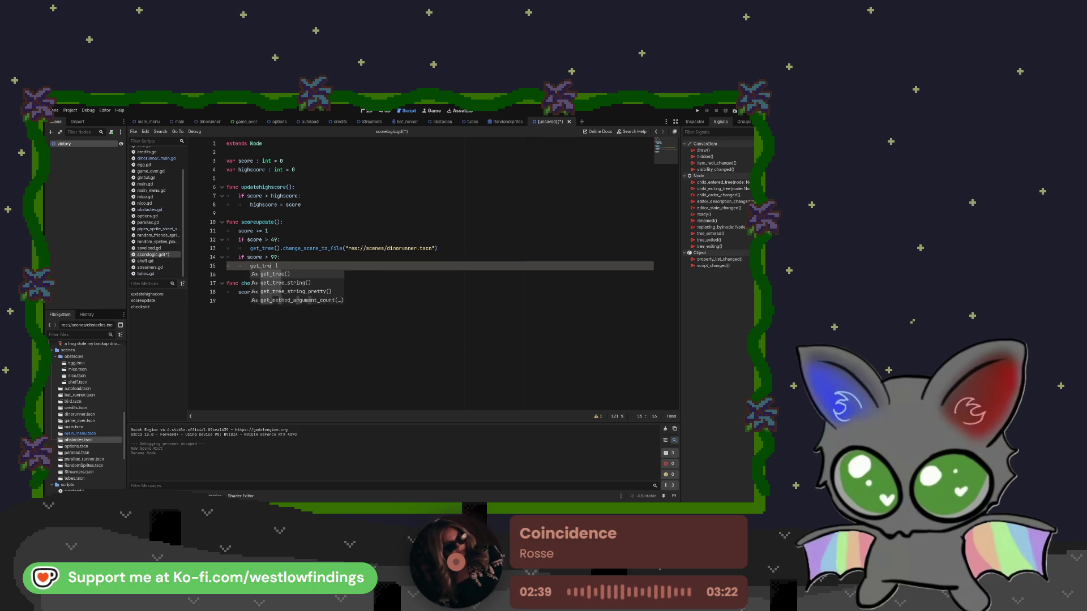
pyautogui.press('Return')
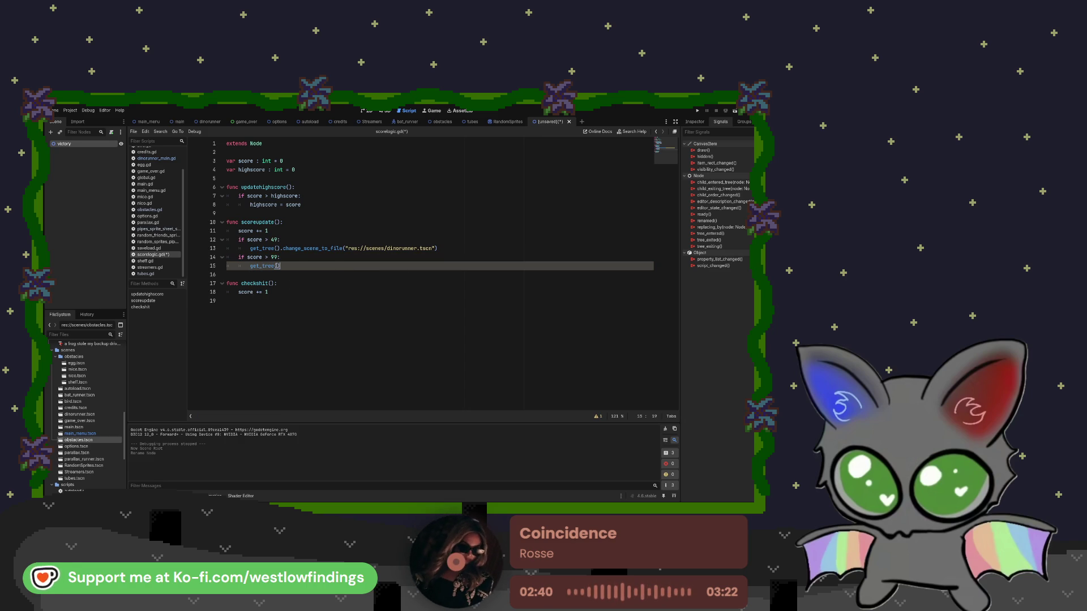
pyautogui.write(')')
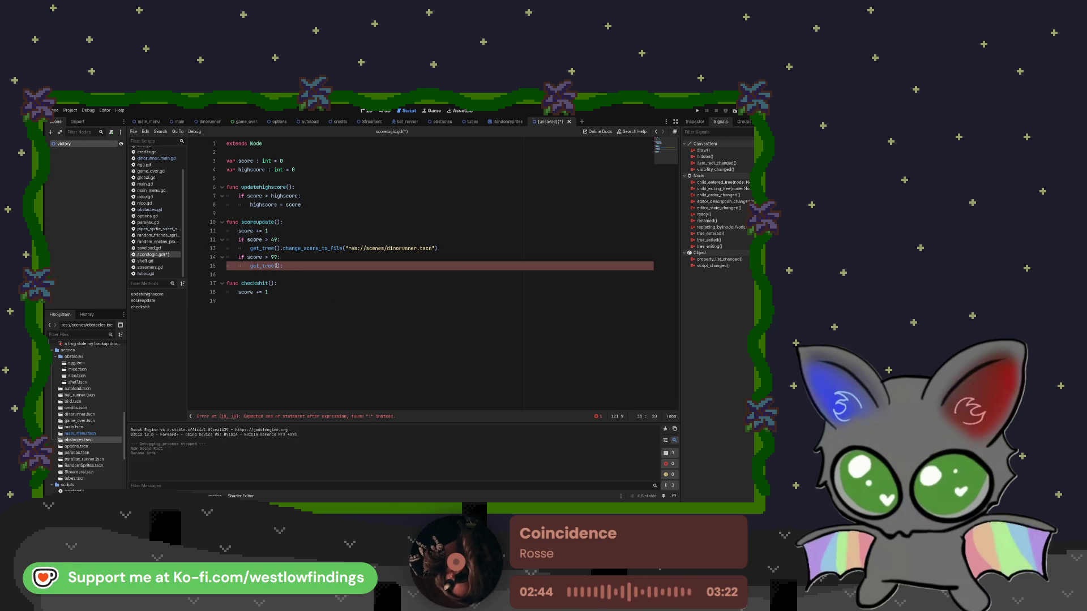
pyautogui.write('.change')
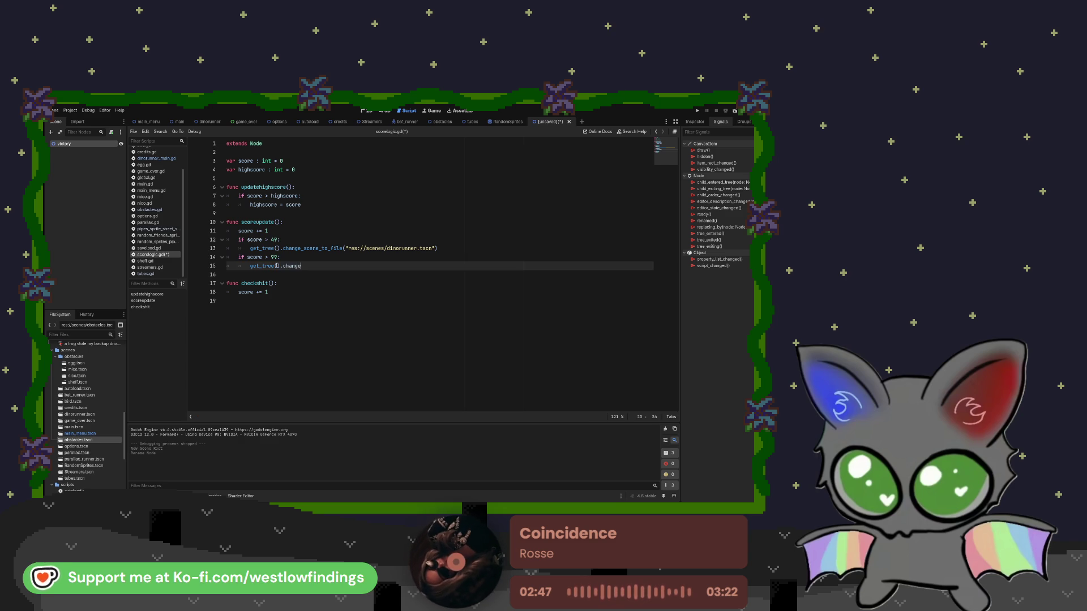
pyautogui.press('Return')
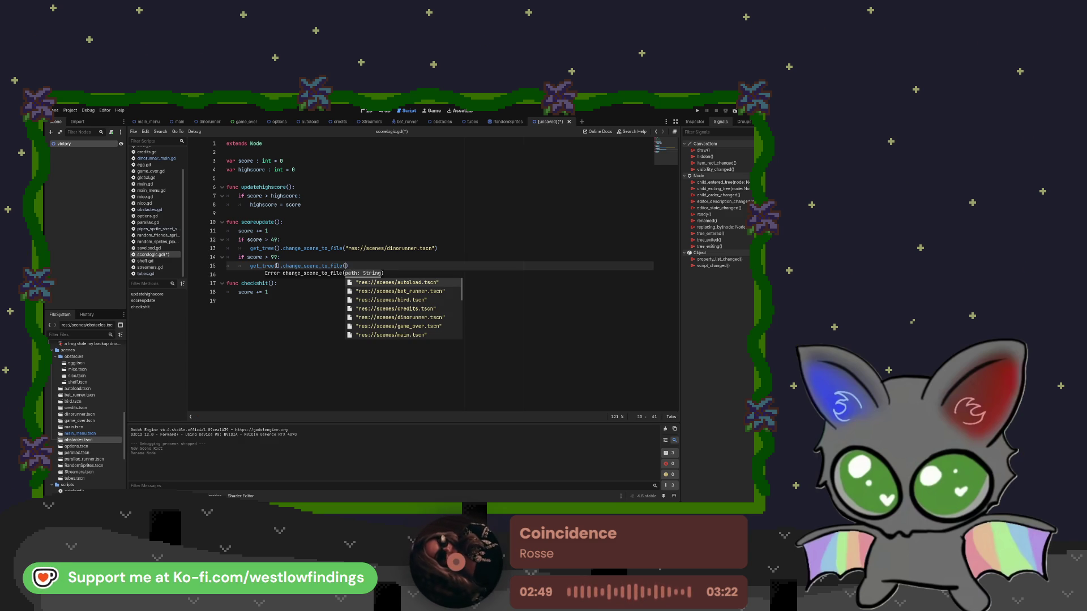
pyautogui.write('vic')
pyautogui.press('BackSpace')
pyautogui.press('BackSpace')
pyautogui.press('BackSpace')
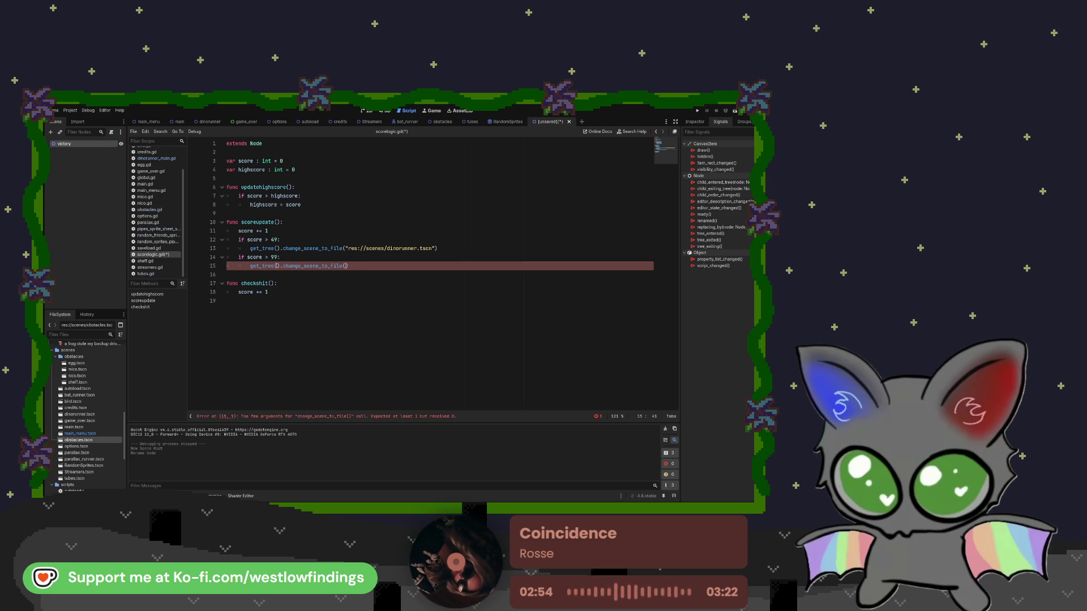
pyautogui.write('"r')
pyautogui.write('es:/')
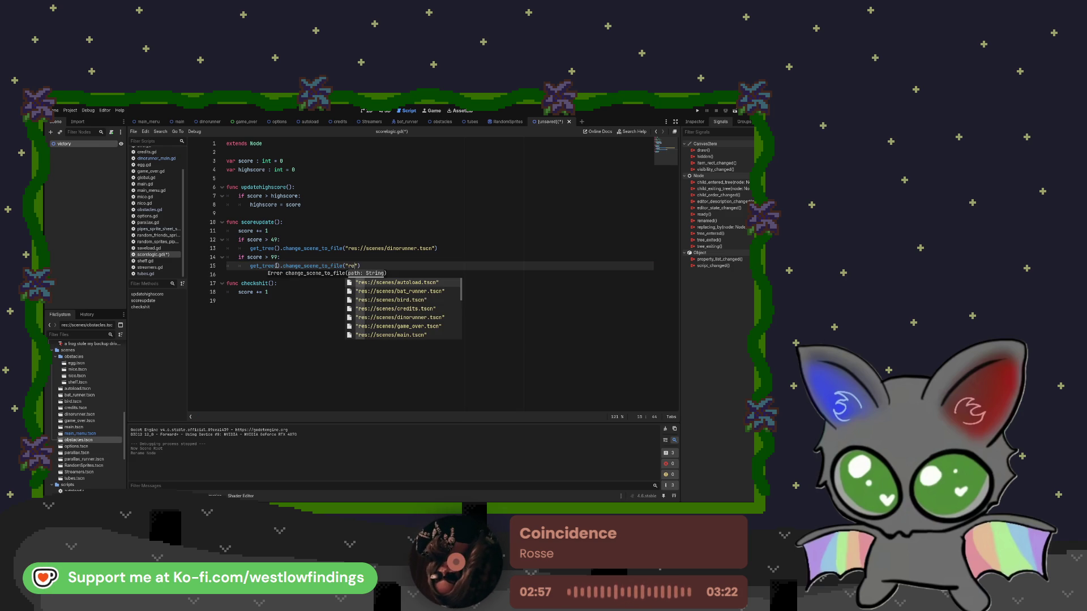
pyautogui.write('/sc')
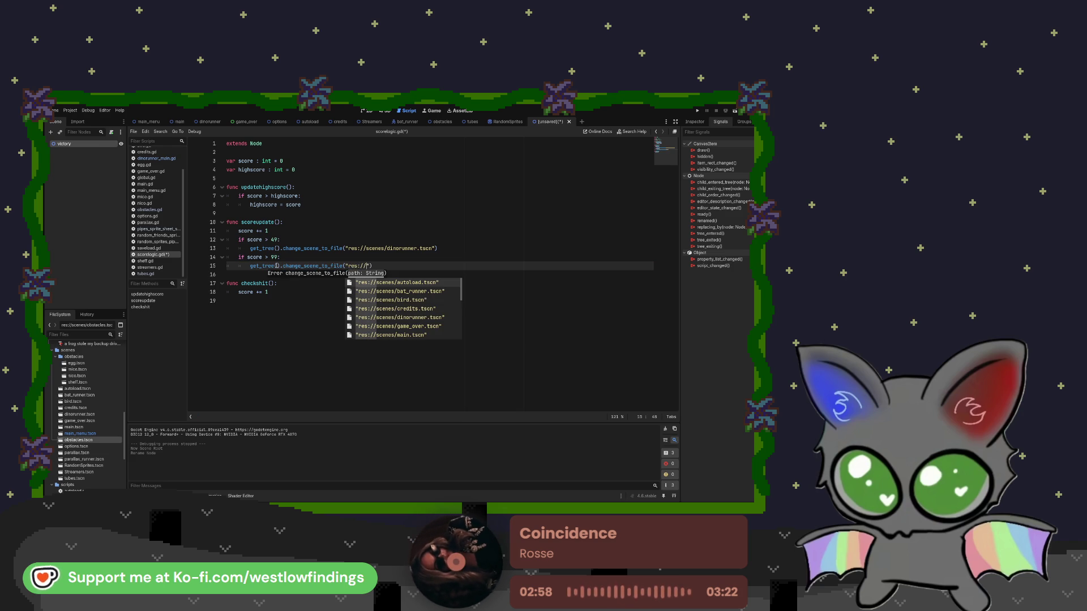
pyautogui.write('enes/')
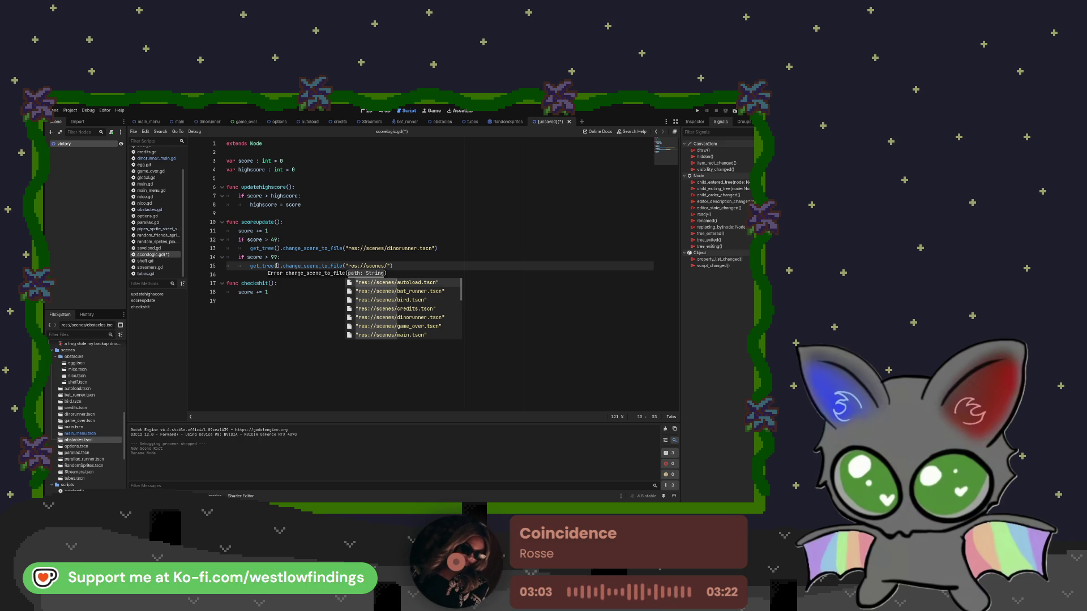
# Save the scene as victory.tscn and complete the path to res://scenes/victory.tscn
pyautogui.click(92, 158)
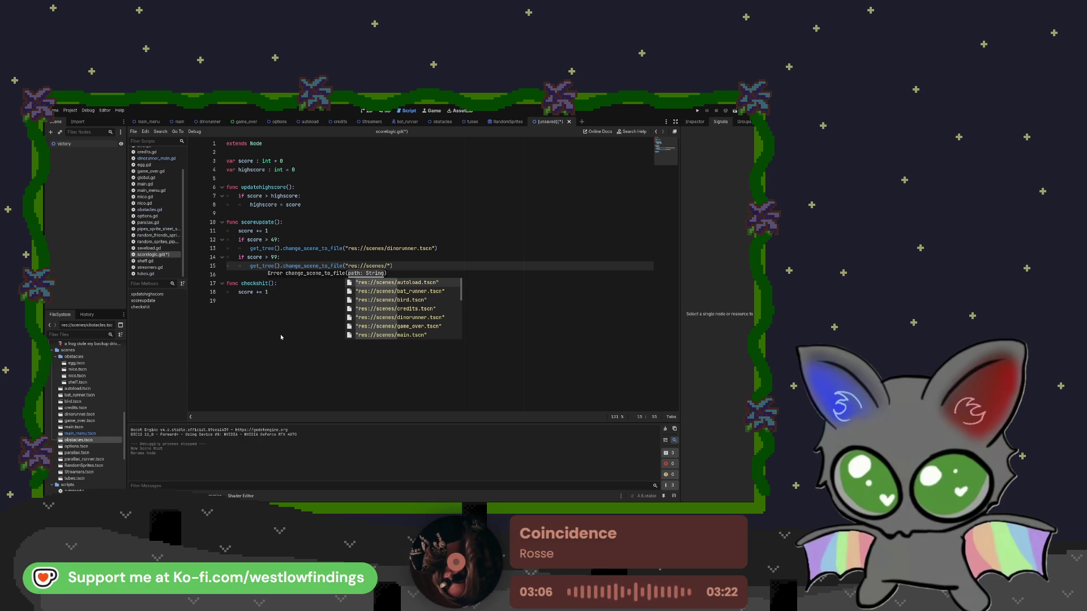
pyautogui.hotkey('ctrl', 's')
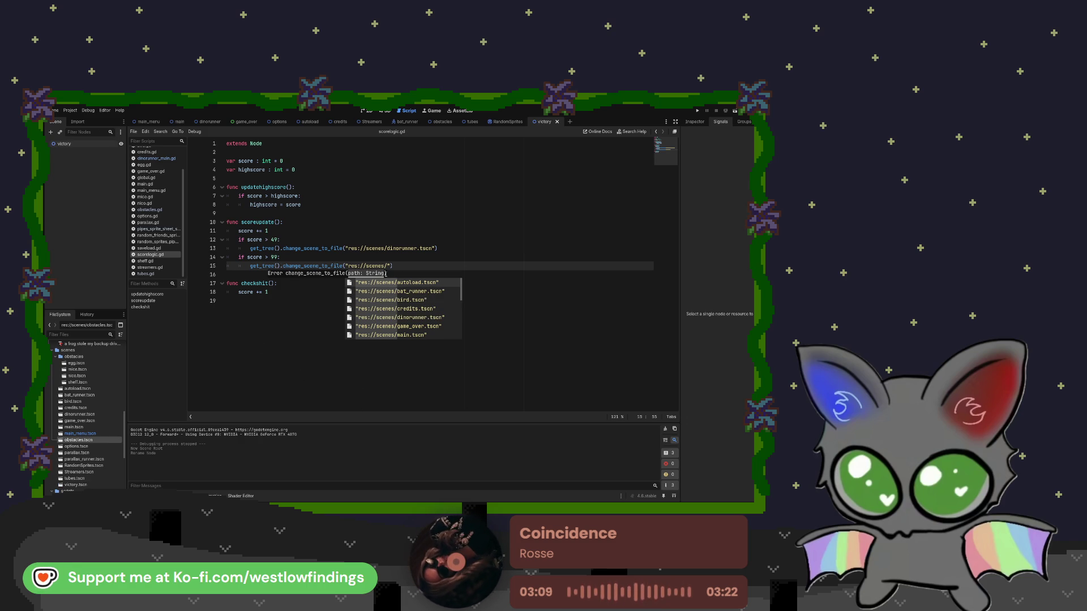
pyautogui.click(387, 266)
pyautogui.write('vic')
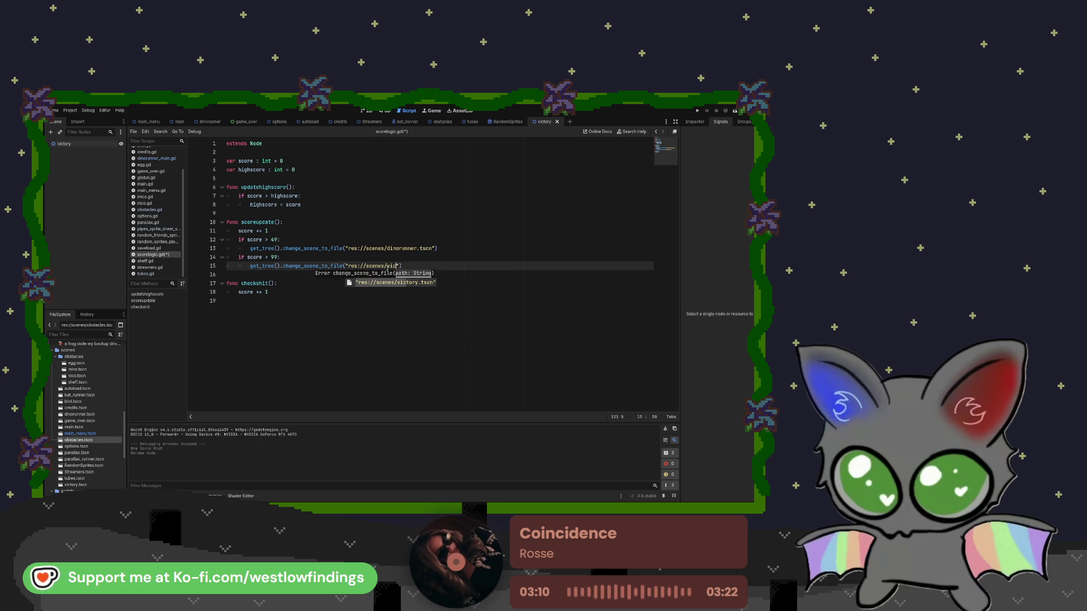
pyautogui.press('Return')
pyautogui.click(436, 266)
# Replace the score thresholds 49 and 99 with 3 and 8
pyautogui.click(277, 258)
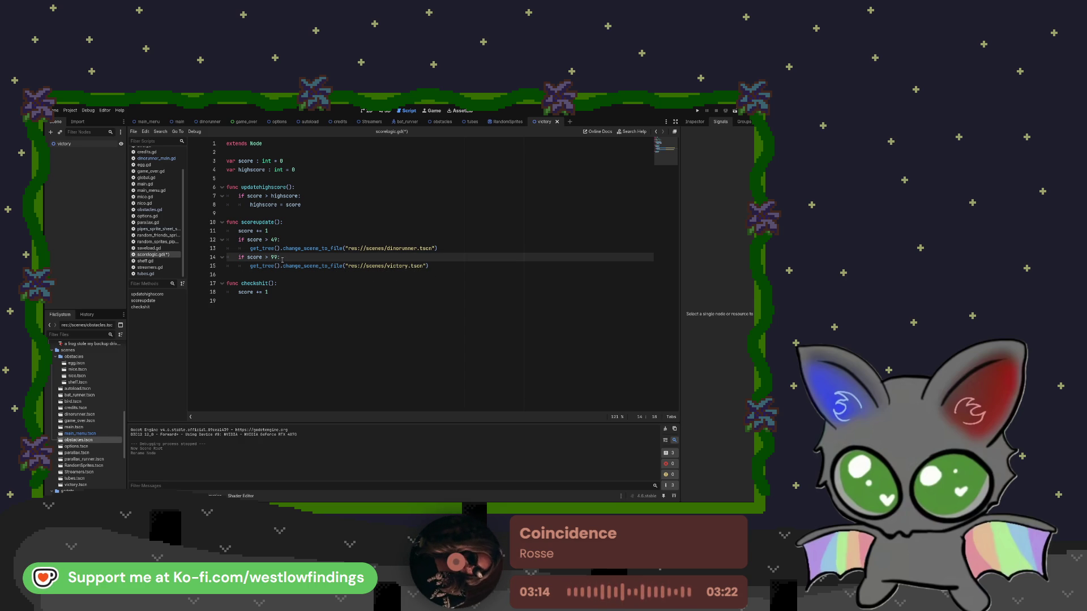
pyautogui.press('BackSpace')
pyautogui.press('BackSpace')
pyautogui.click(277, 240)
pyautogui.press('BackSpace')
pyautogui.press('BackSpace')
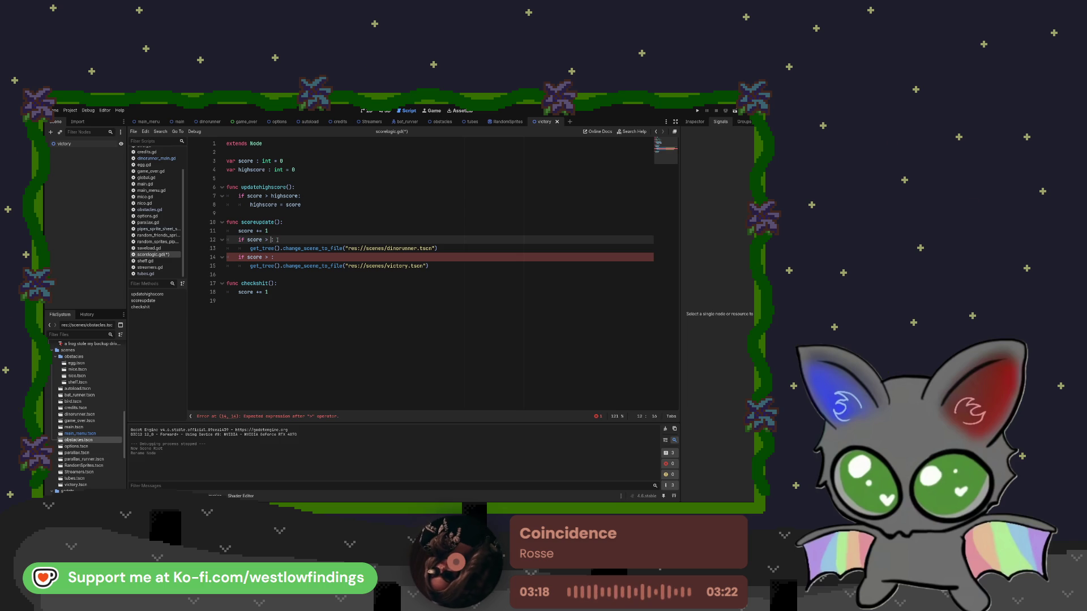
pyautogui.write('3')
pyautogui.click(272, 257)
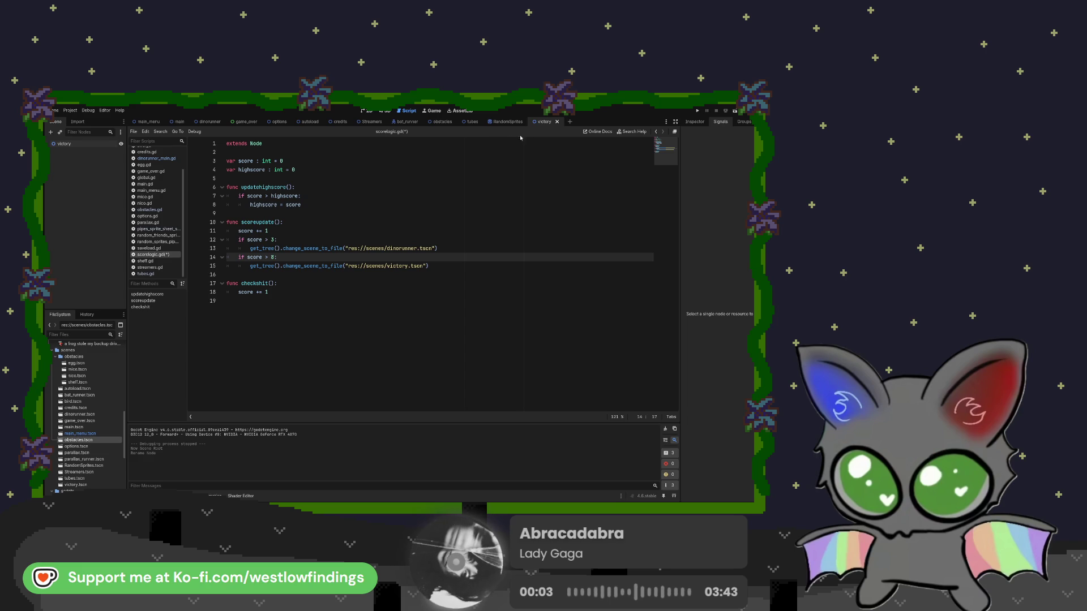
# Drag FloorLayer_runner.png into the victory scene, nudge the floor sprite lower, and run the game
pyautogui.click(367, 110)
pyautogui.click(79, 144)
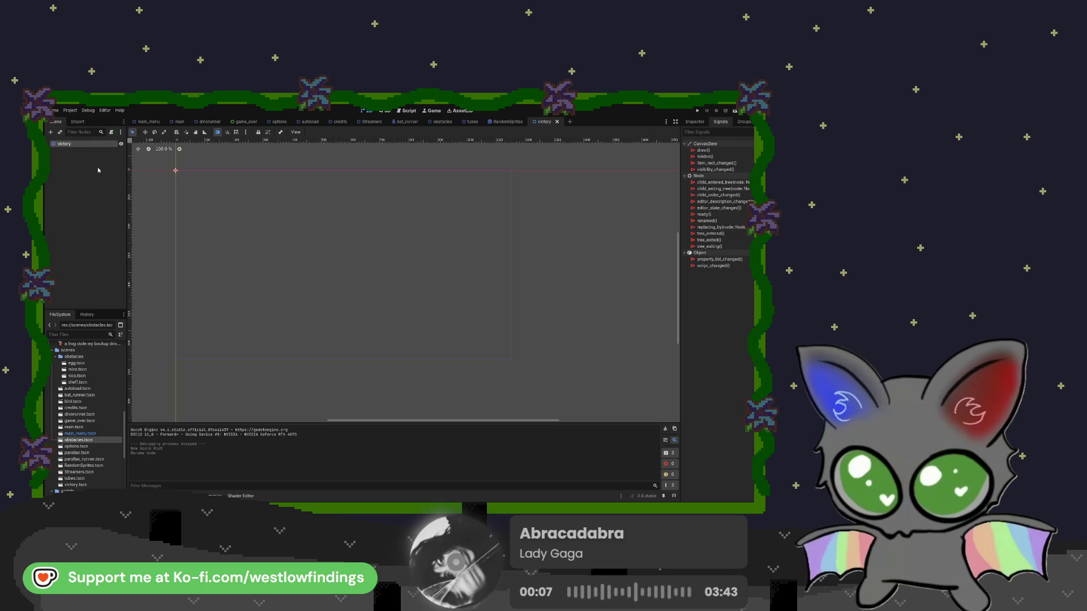
pyautogui.scroll(10, 87, 409)
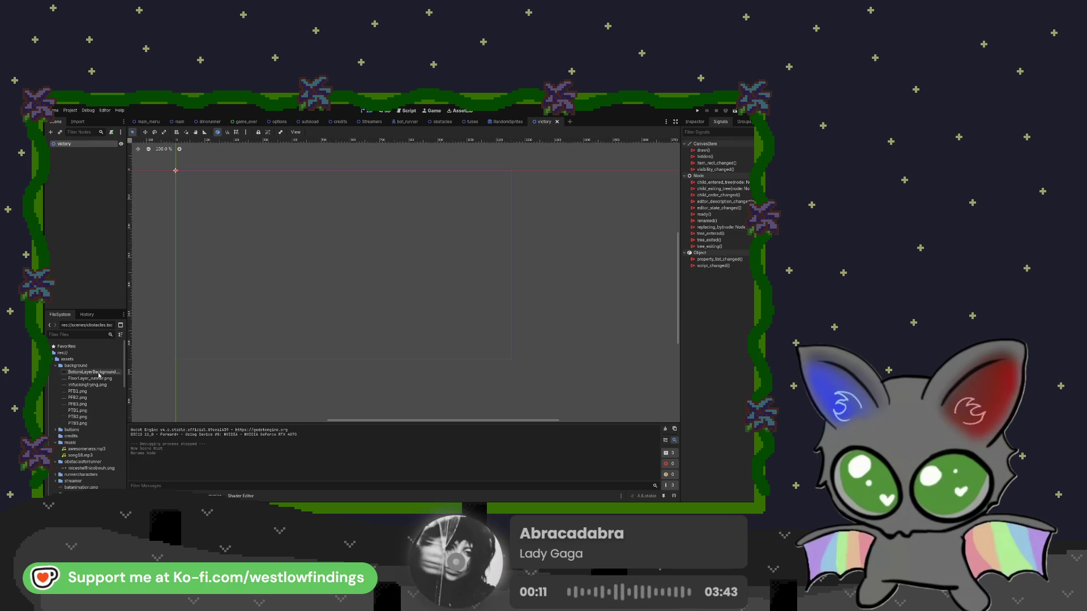
pyautogui.moveTo(99, 381)
pyautogui.mouseDown()
pyautogui.moveTo(142, 354)
pyautogui.moveTo(348, 303)
pyautogui.moveTo(346, 243)
pyautogui.mouseUp()
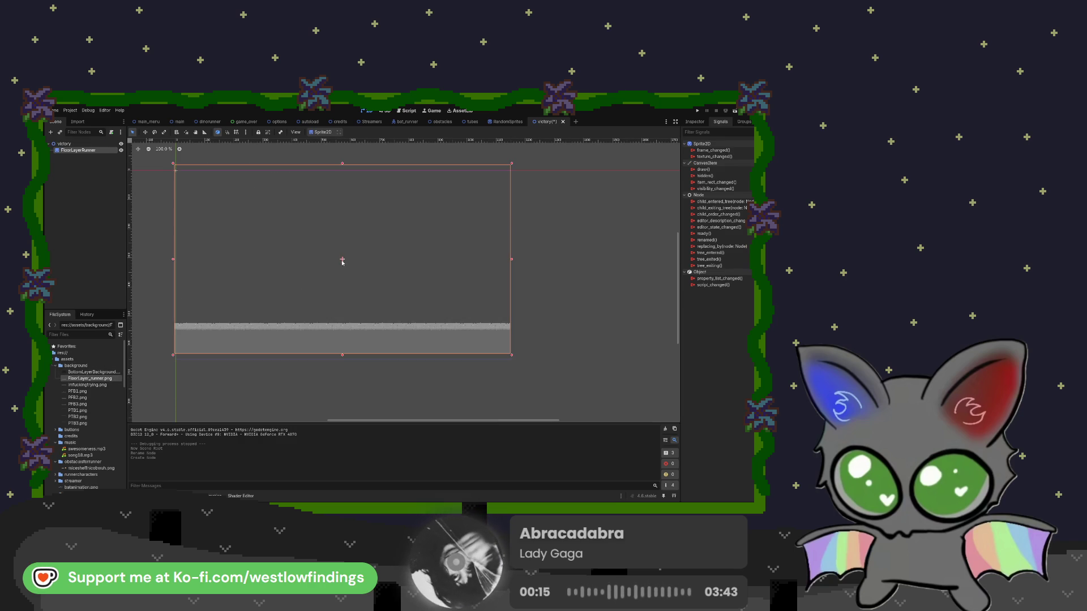
pyautogui.moveTo(325, 333); pyautogui.dragTo(325, 342)
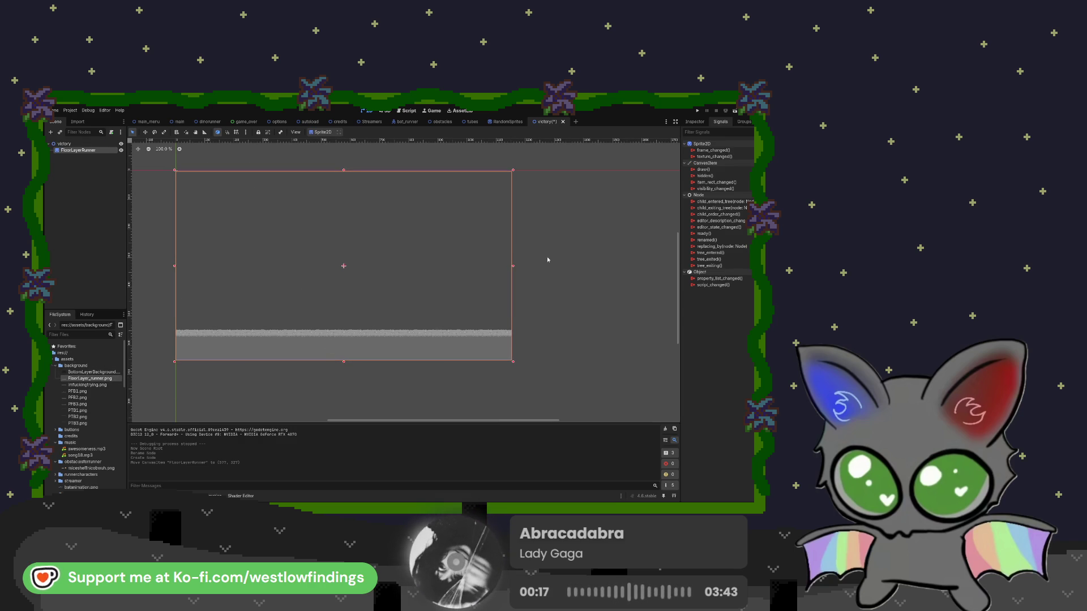
pyautogui.click(606, 204)
pyautogui.click(697, 111)
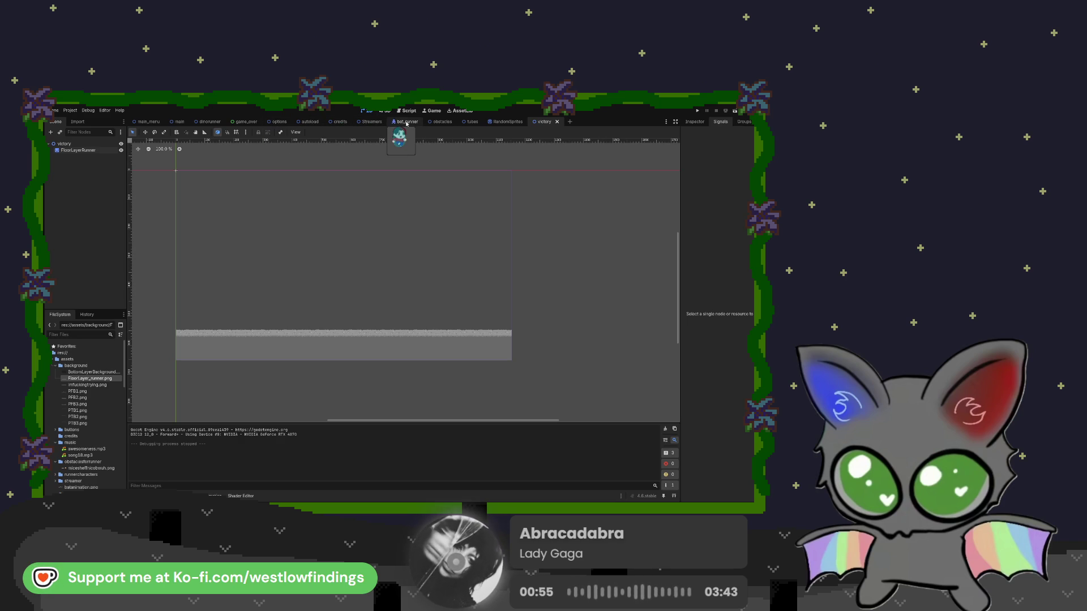
# View main.gd in the main scene, then dinorunner_main.gd in the dinorunner scene
pyautogui.click(179, 122)
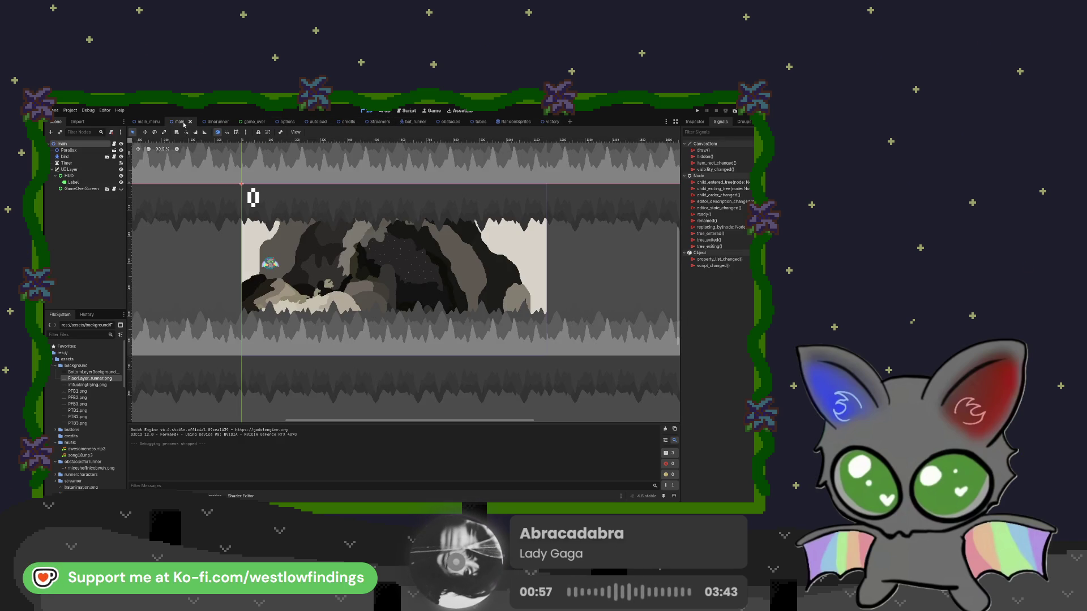
pyautogui.click(114, 143)
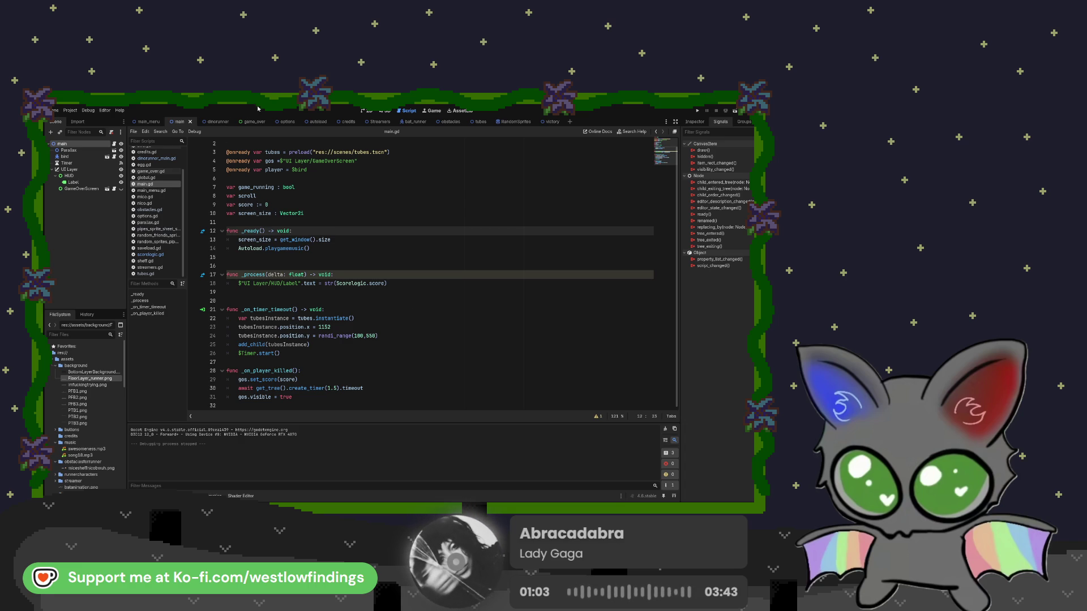
pyautogui.click(214, 122)
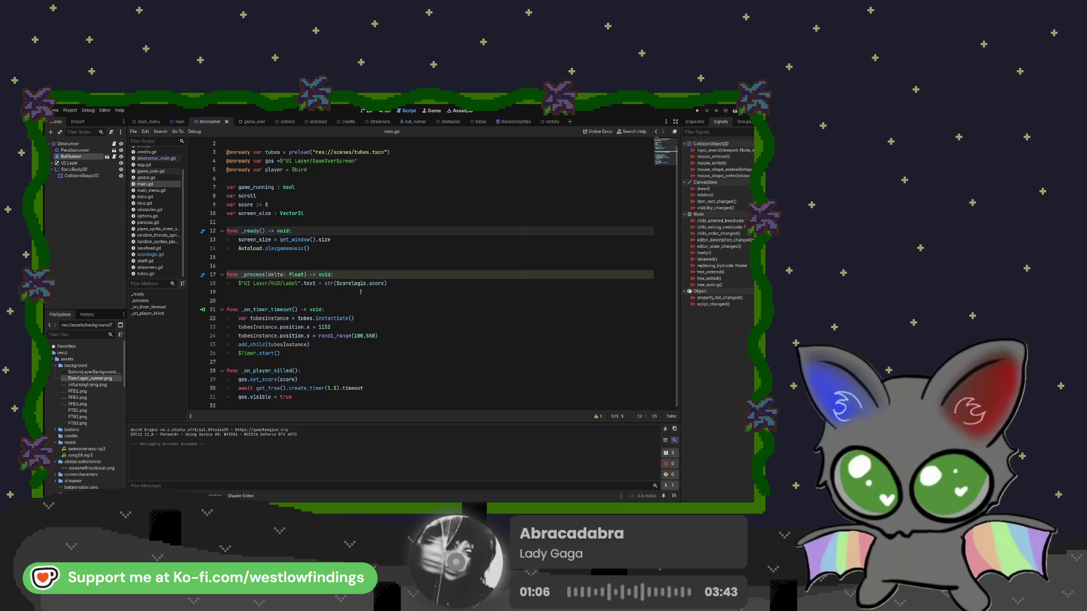
pyautogui.click(115, 143)
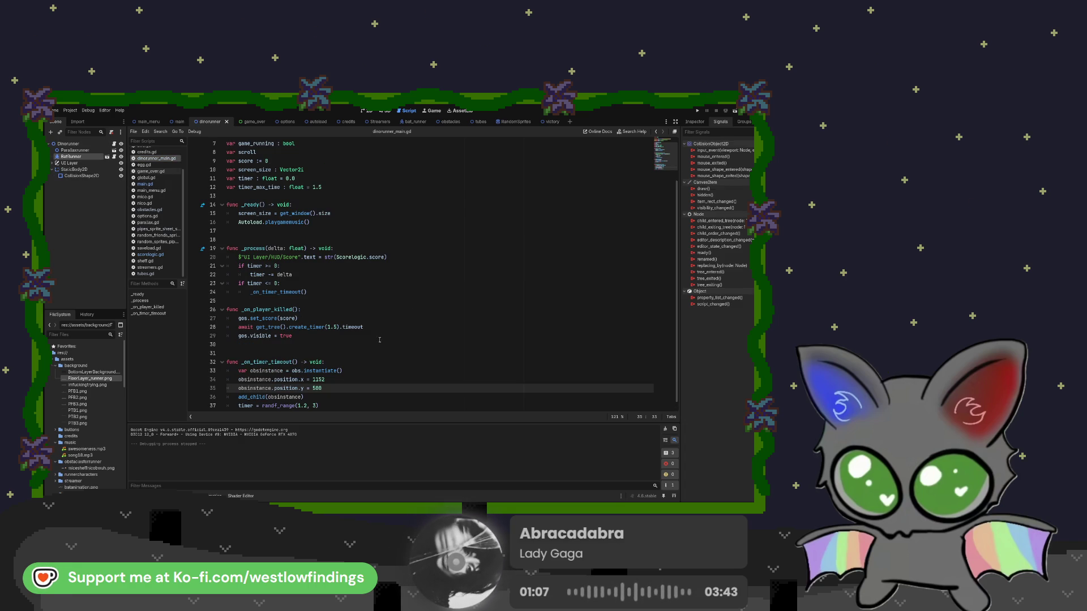
# Scroll through dinorunner_main.gd, then reopen main.gd from the main scene
pyautogui.scroll(-1, 384, 335)
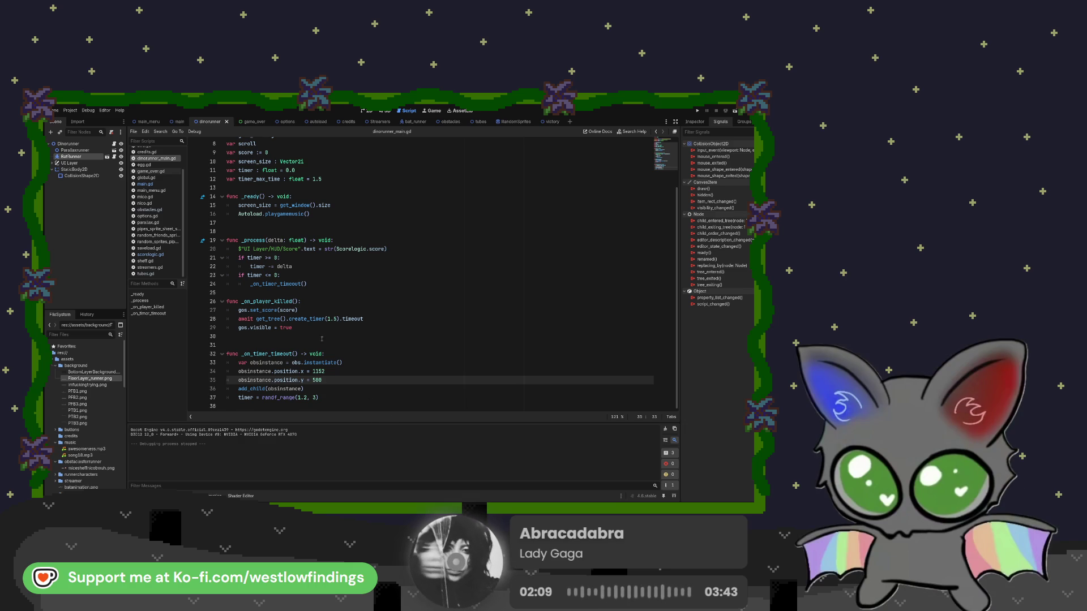
pyautogui.scroll(1, 317, 317)
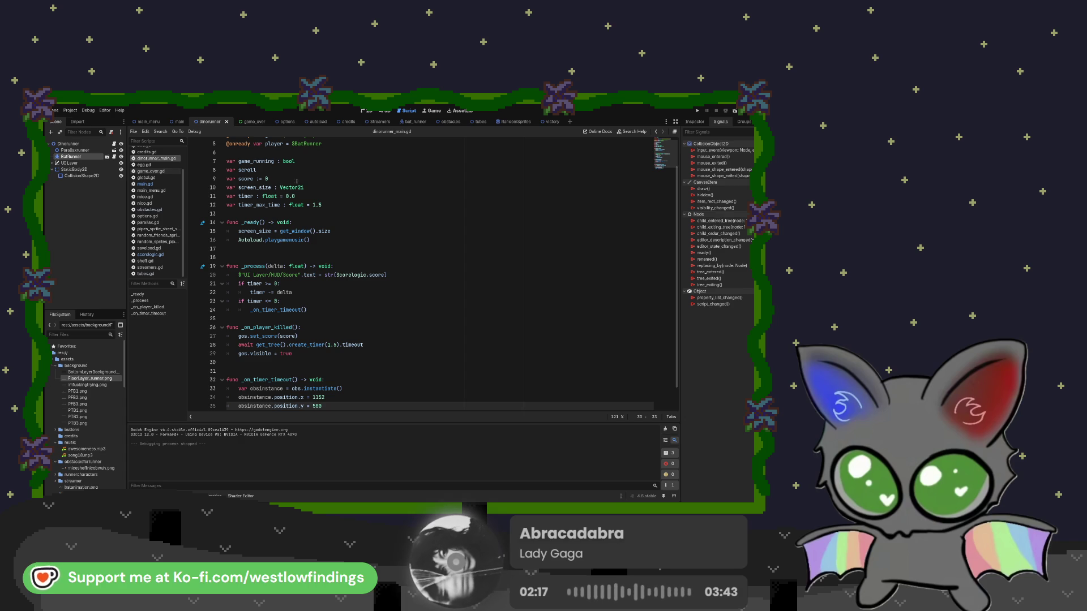
pyautogui.scroll(2, 289, 173)
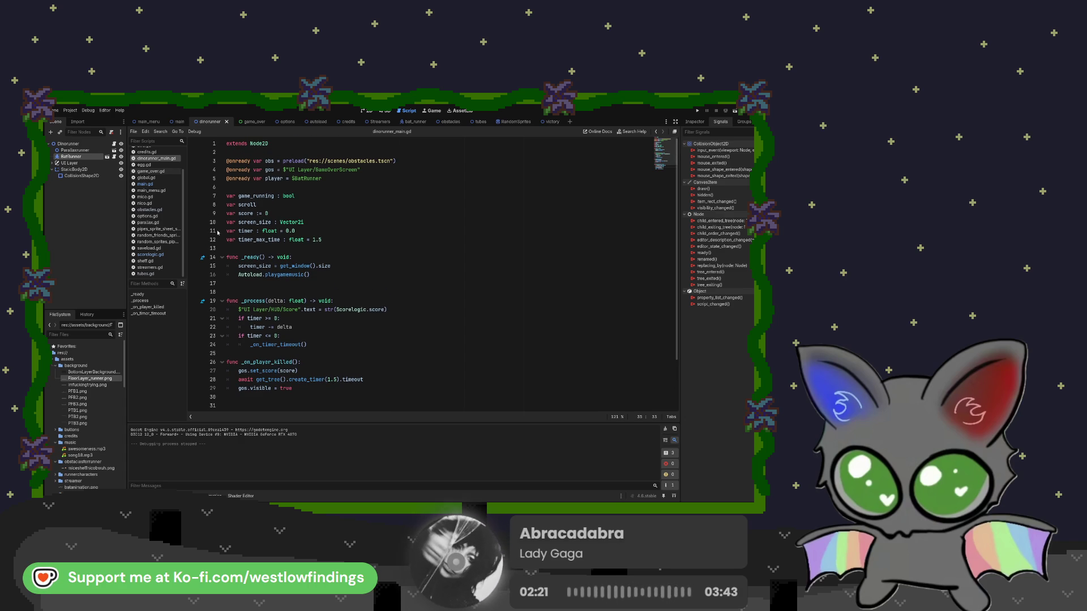
pyautogui.click(179, 122)
pyautogui.click(165, 184)
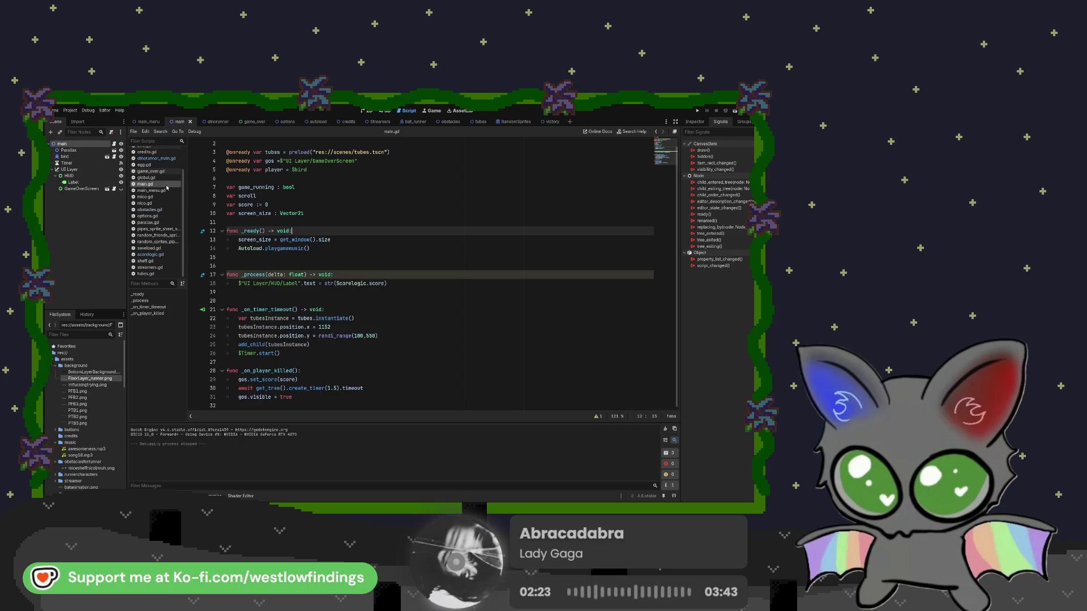
# Bring scorelogic.gd back up from the Script editor's script list
pyautogui.scroll(1, 340, 318)
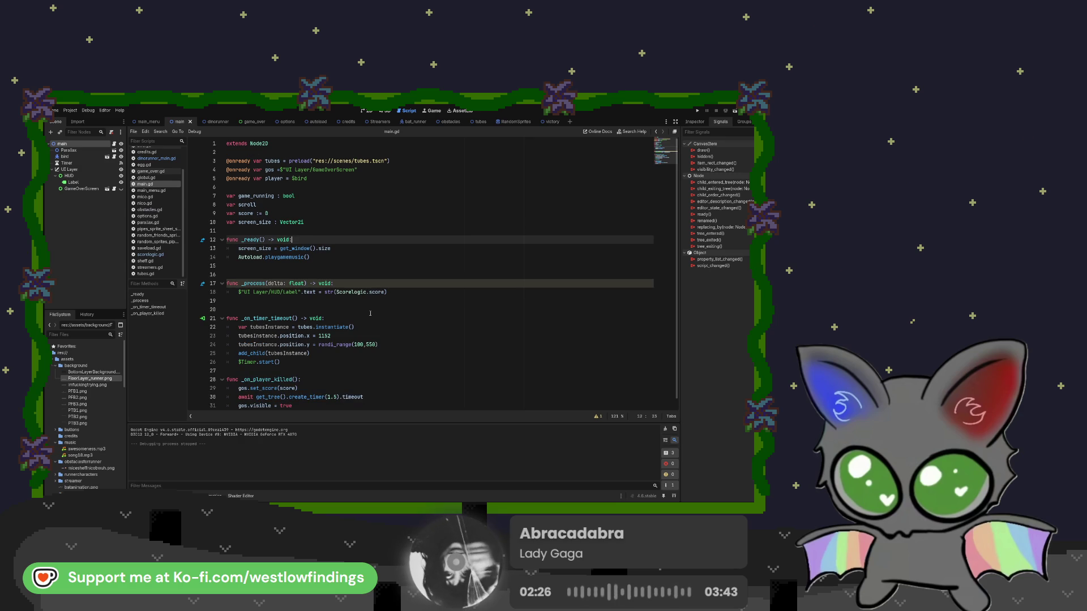
pyautogui.scroll(-1, 370, 313)
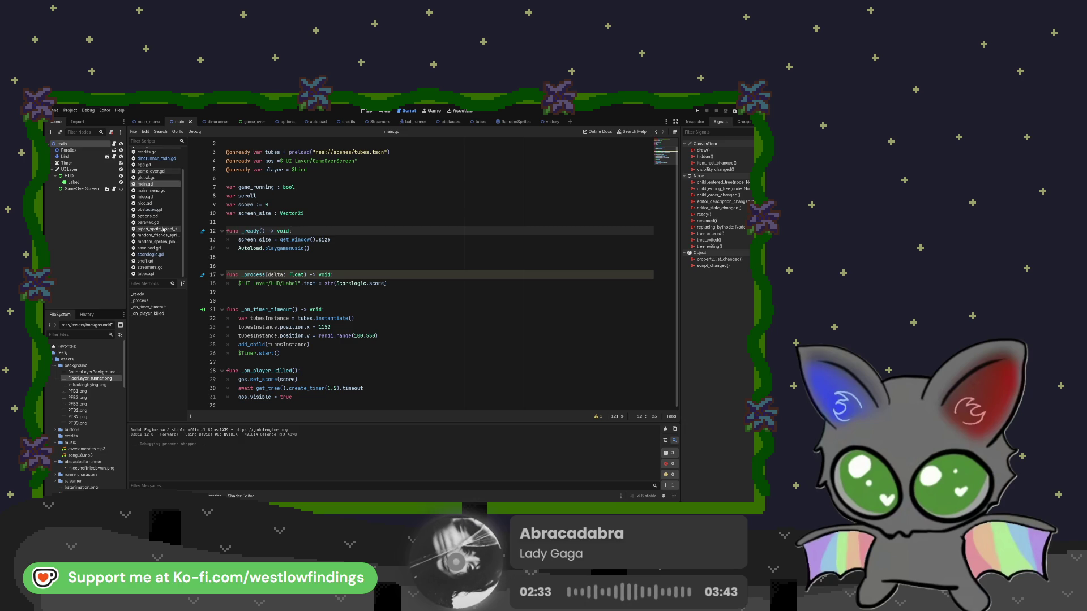
pyautogui.click(168, 256)
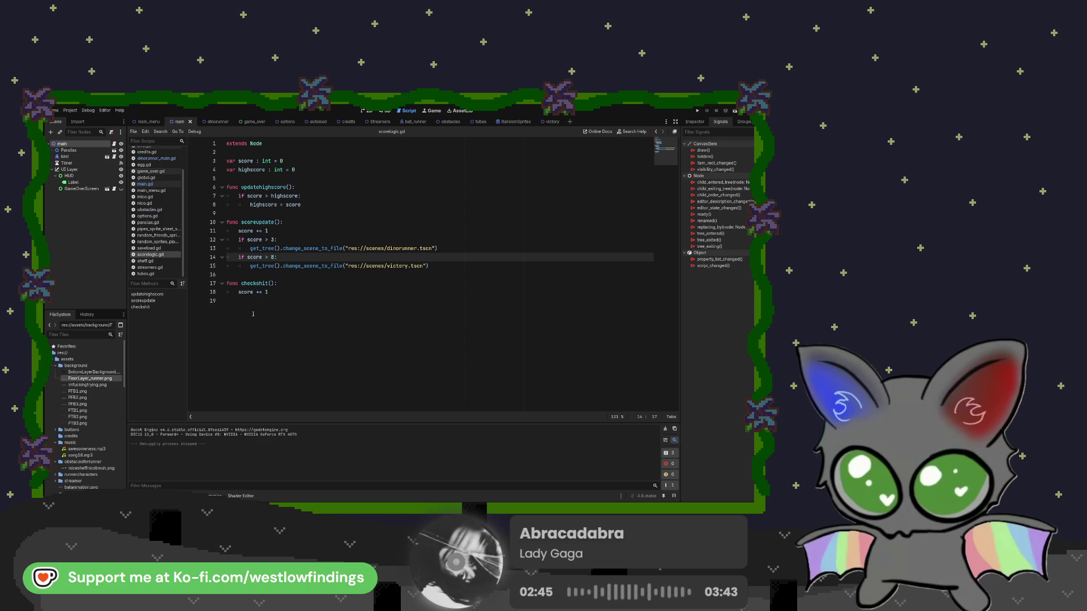
# Move the score-above-8 victory.tscn check from scoreupdate into checkhit
pyautogui.click(272, 305)
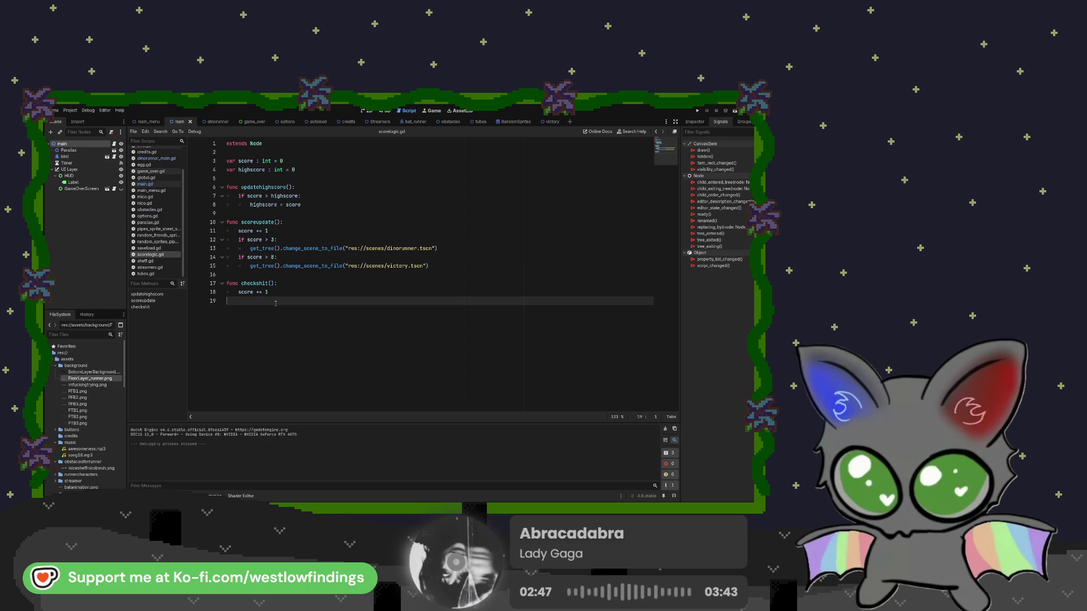
pyautogui.moveTo(239, 257); pyautogui.dragTo(438, 267)
pyautogui.hotkey('ctrl', 'c')
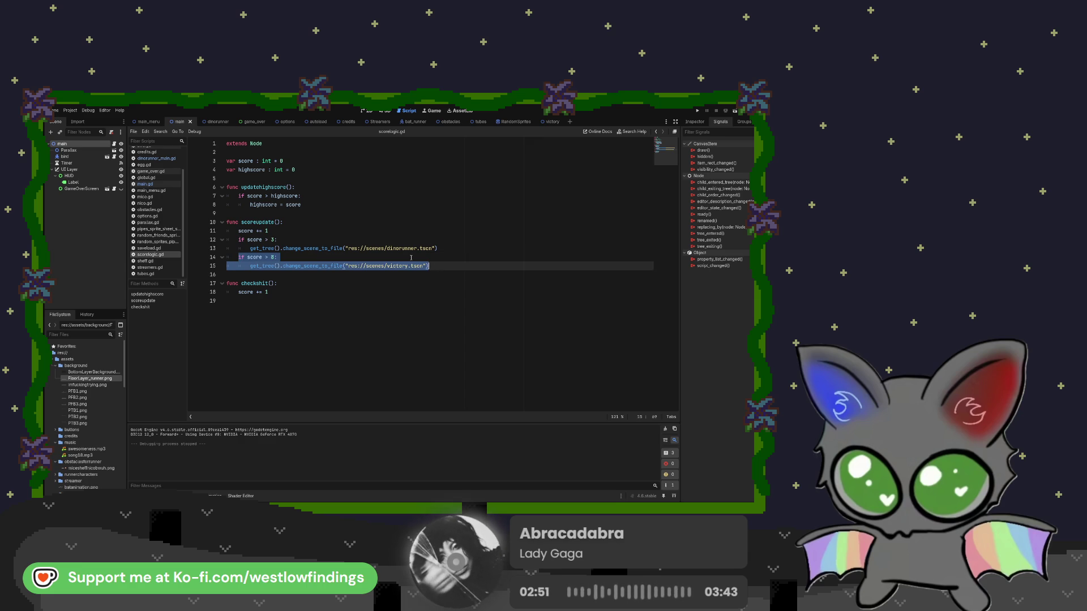
pyautogui.click(287, 302)
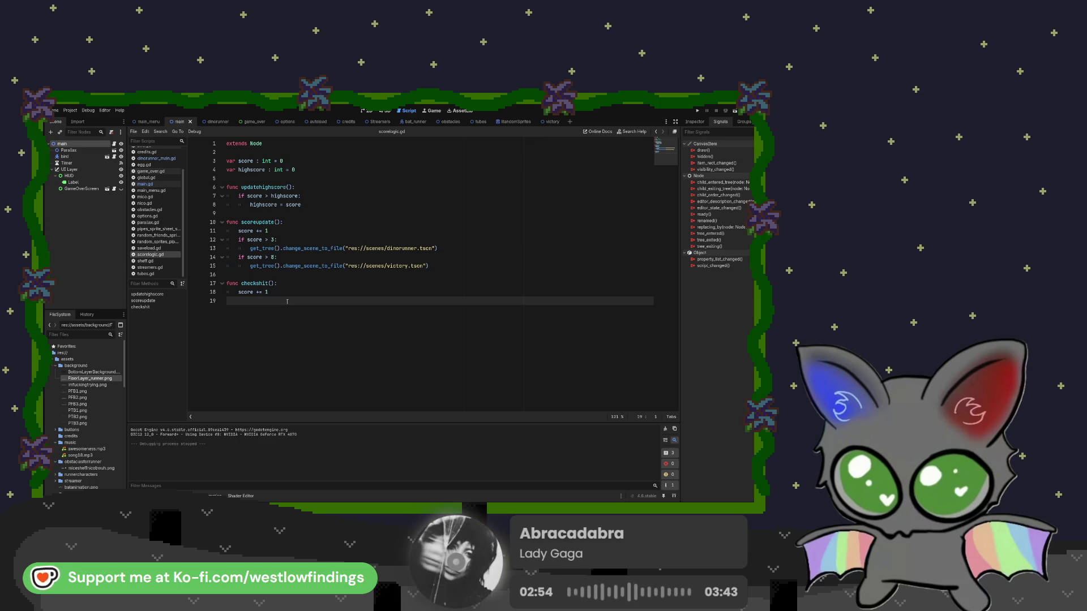
pyautogui.hotkey('ctrl', 'v')
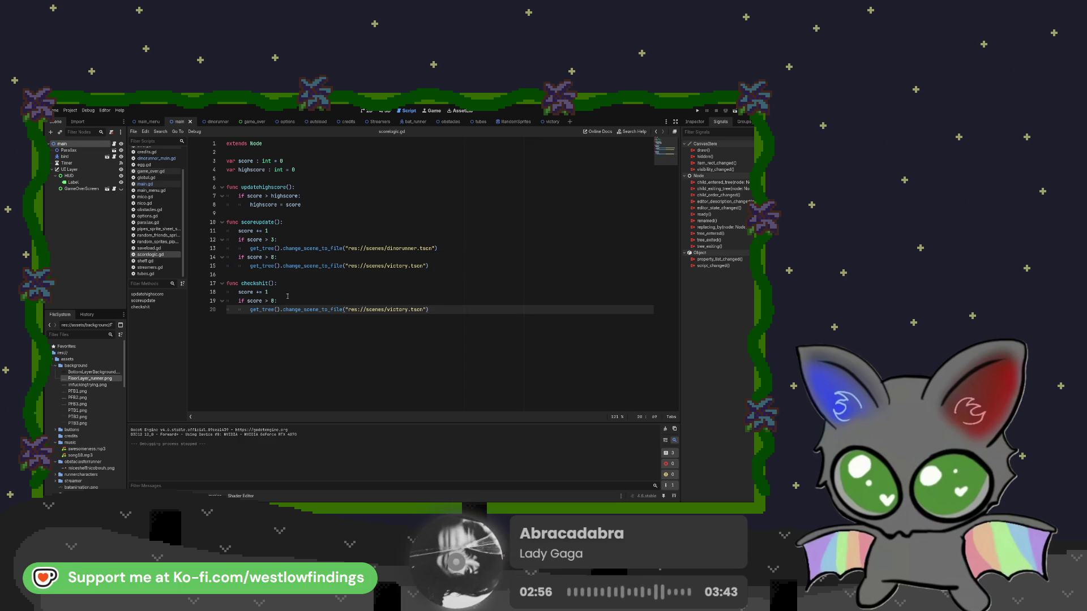
pyautogui.click(238, 257)
pyautogui.moveTo(438, 259); pyautogui.dragTo(443, 266)
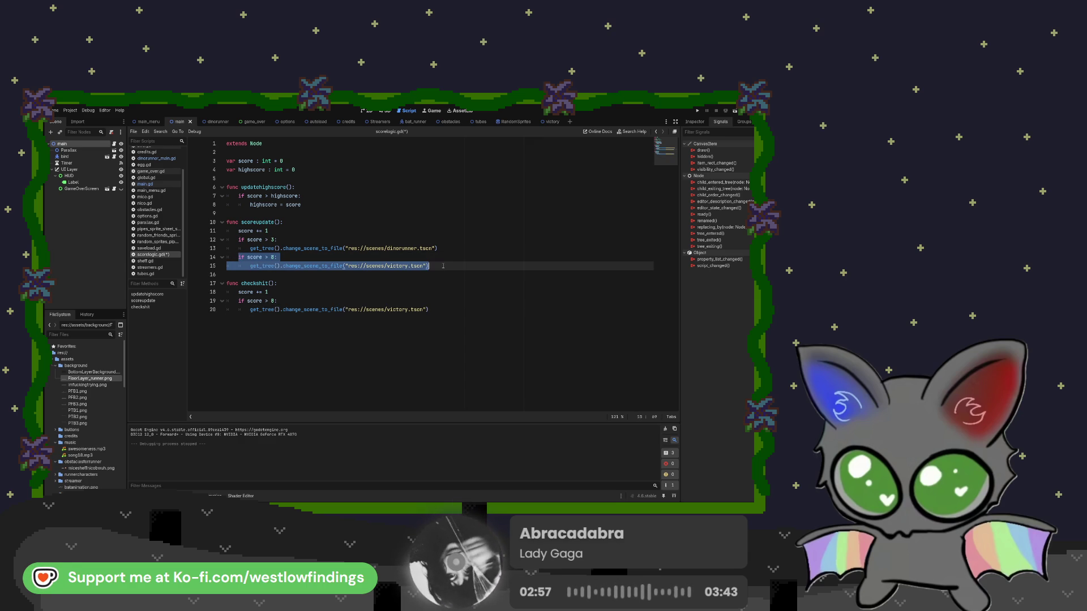
pyautogui.press('BackSpace')
pyautogui.press('BackSpace')
pyautogui.press('BackSpace')
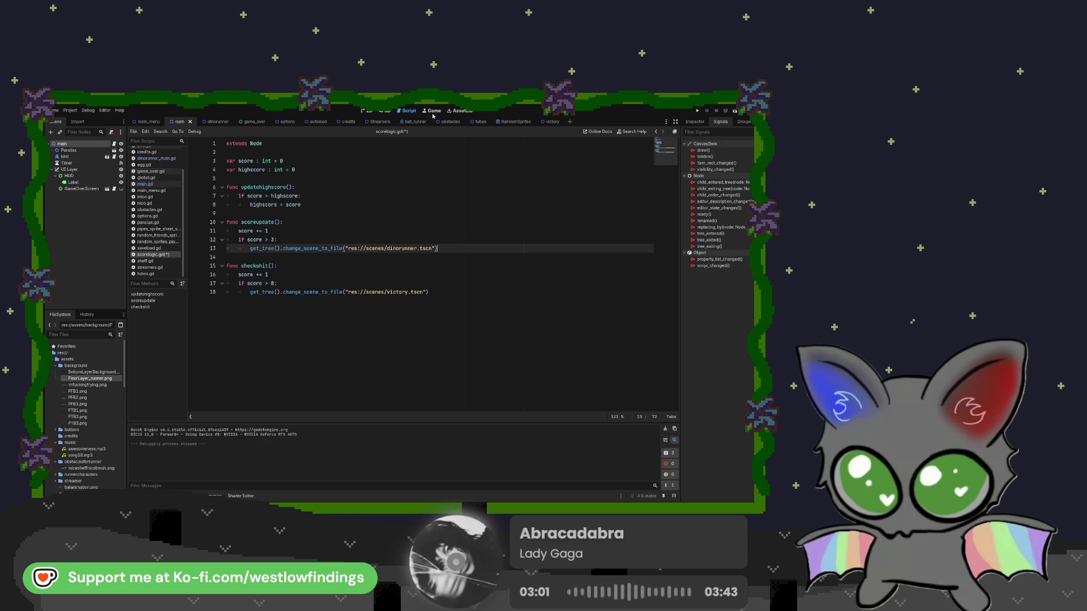
# Run the game to test the change, then stop it with F8
pyautogui.click(696, 111)
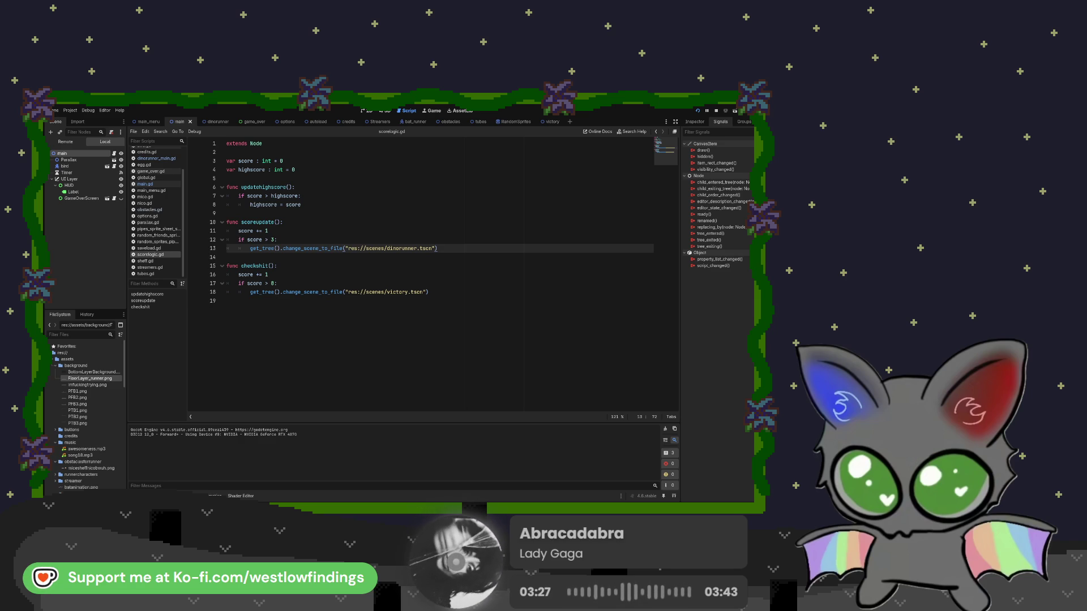
pyautogui.click(568, 187)
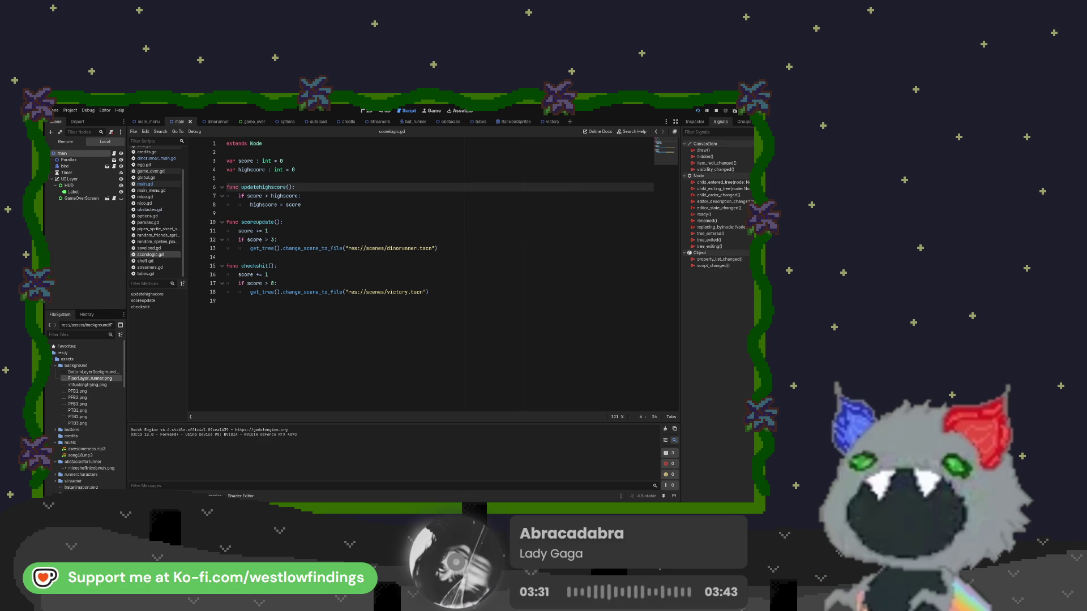
pyautogui.press('F8')
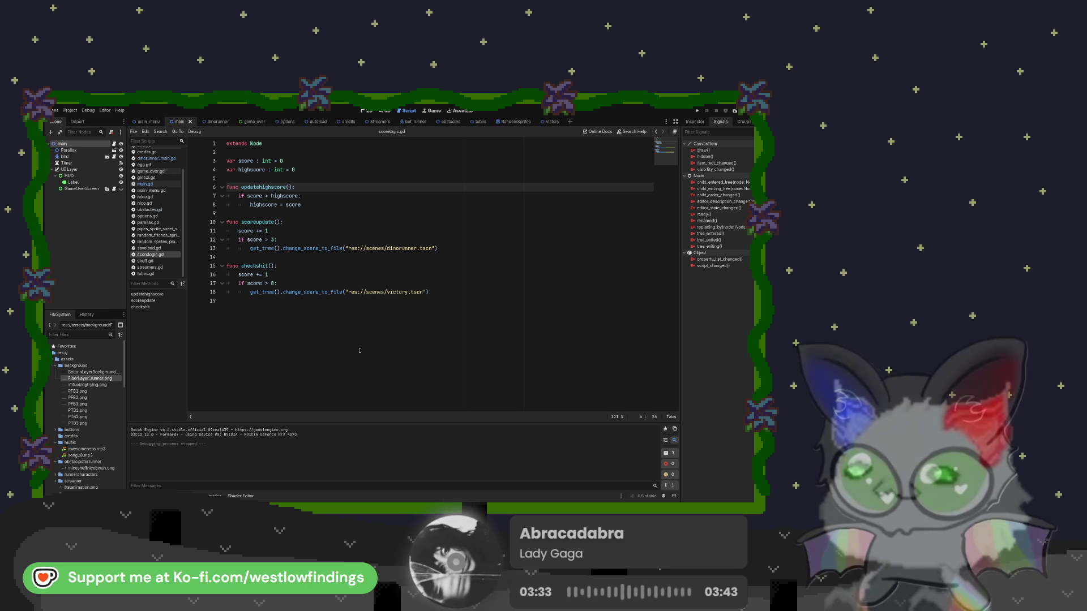
pyautogui.click(288, 317)
# Delete the trailing empty line of scorelogic.gd and switch back to the victory scene
pyautogui.press('BackSpace')
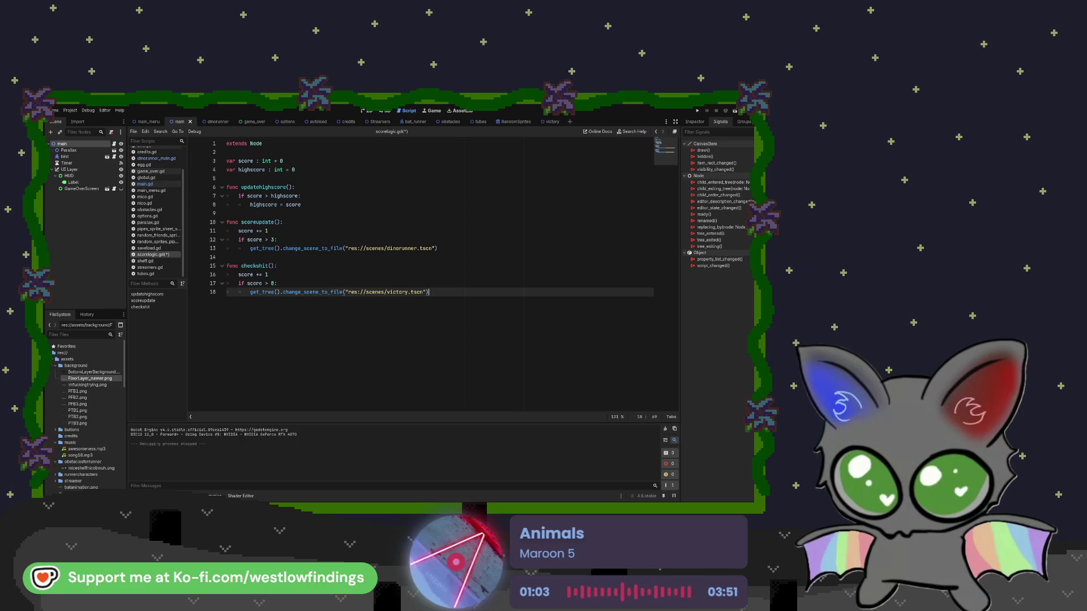
pyautogui.click(552, 121)
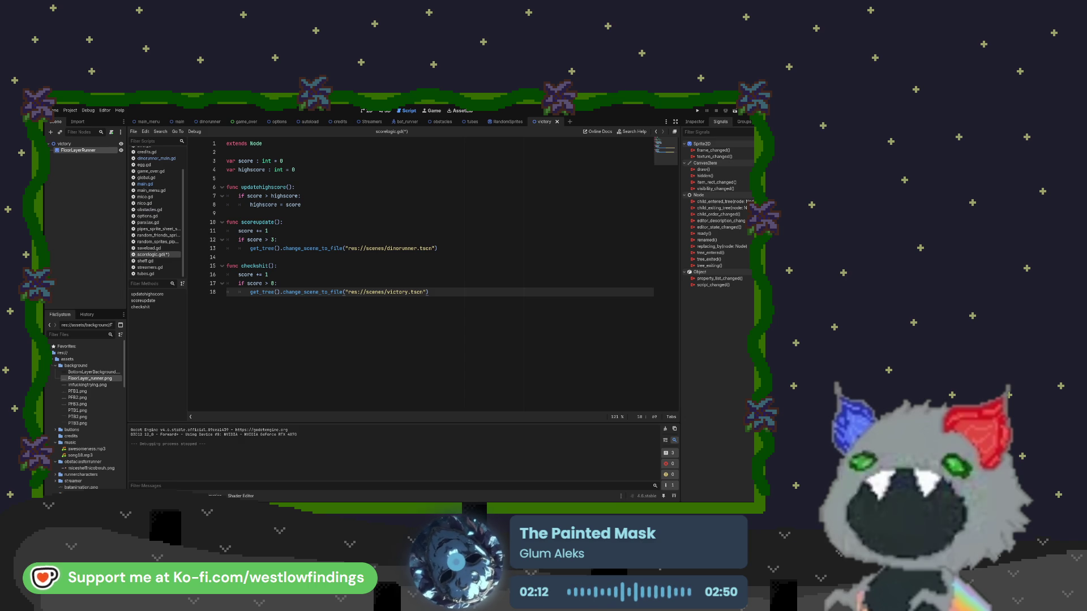
# Switch over to the bunny obstacle sprite in Aseprite
pyautogui.hotkey('alt', 'Tab')
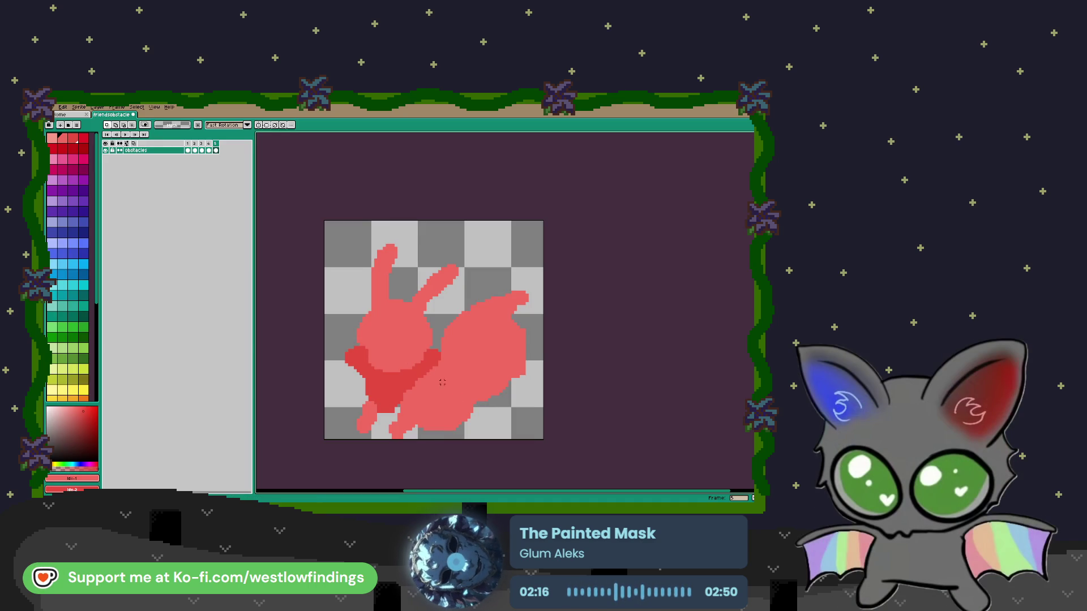
# Bucket-fill the bunny's head, ears, tail and foot brown, and the scarf light brown
pyautogui.scroll(-3, 68, 266)
pyautogui.scroll(-3, 68, 266)
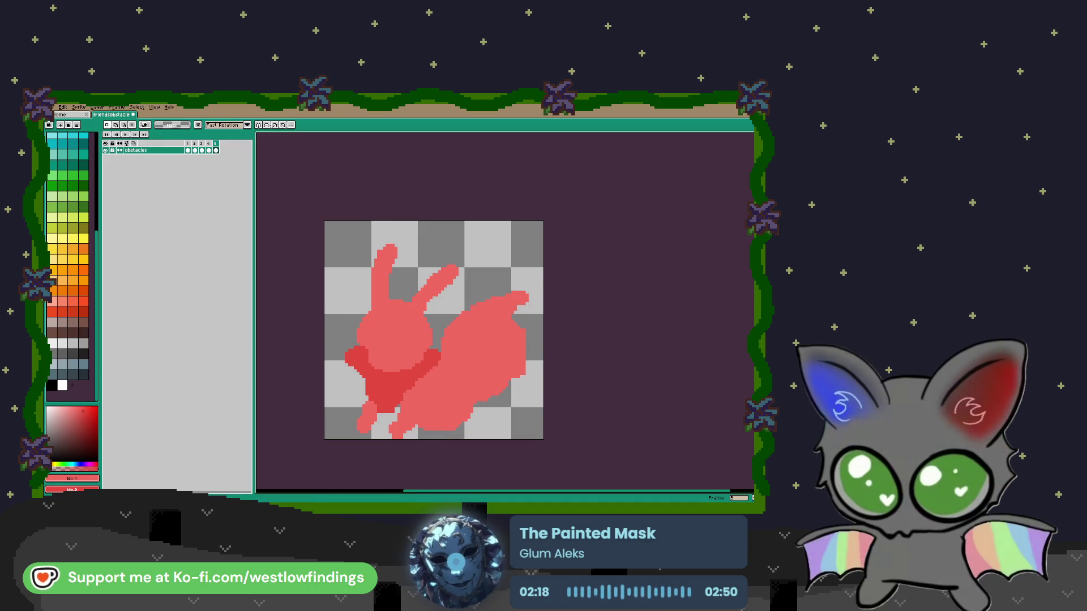
pyautogui.click(73, 322)
pyautogui.press('g')
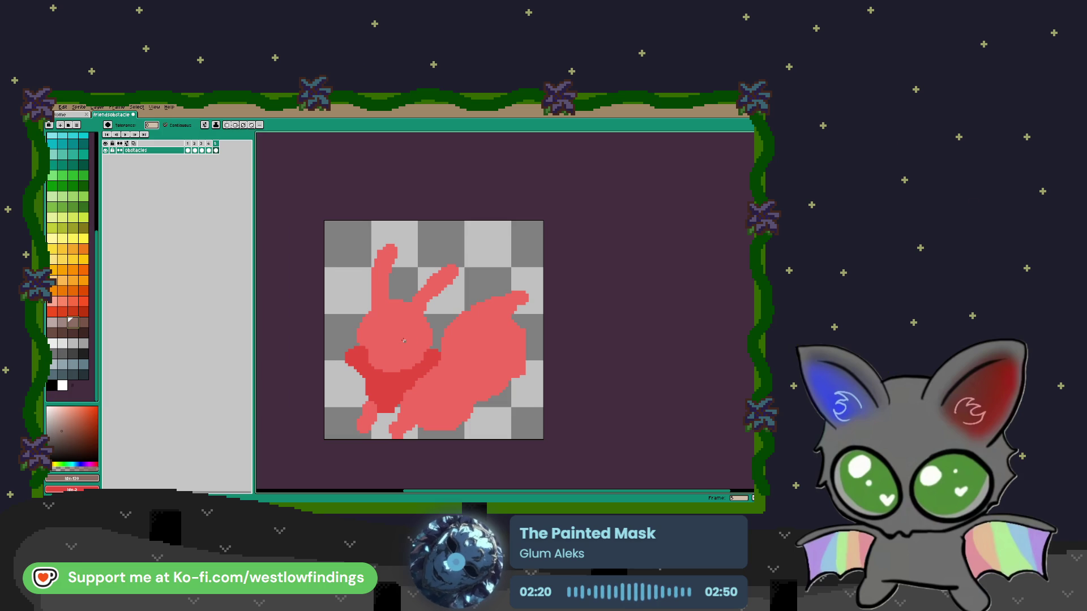
pyautogui.click(413, 344)
pyautogui.click(479, 384)
pyautogui.click(367, 417)
pyautogui.click(58, 322)
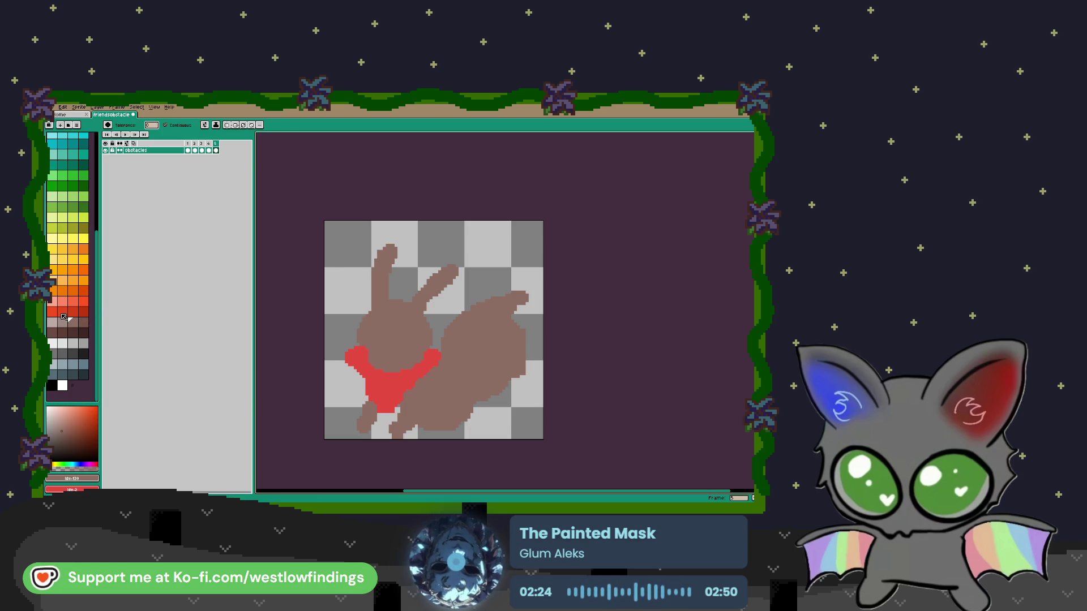
pyautogui.click(398, 390)
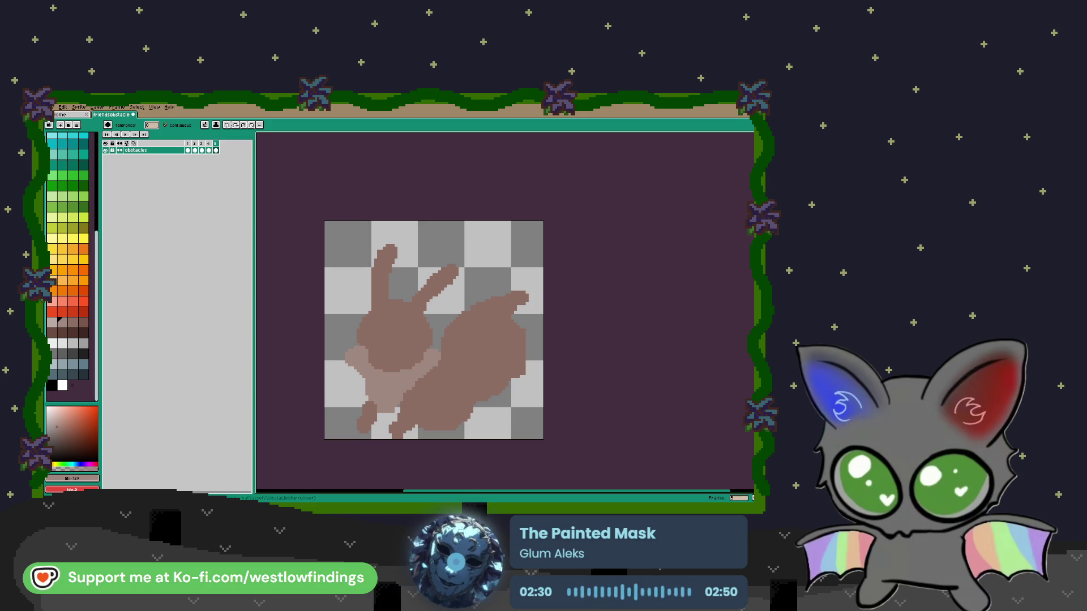
# Recolour the selected body a custom tan and the scarf a pale beige
pyautogui.click(67, 413)
pyautogui.moveTo(65, 465); pyautogui.dragTo(55, 463)
pyautogui.moveTo(67, 417); pyautogui.dragTo(76, 420)
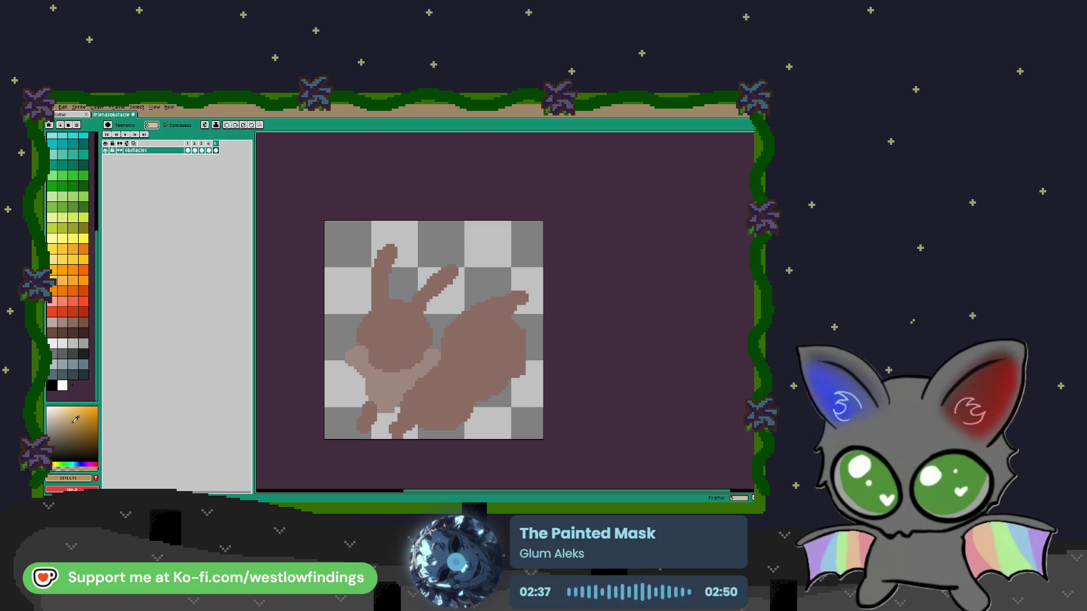
pyautogui.press('m')
pyautogui.click(396, 324)
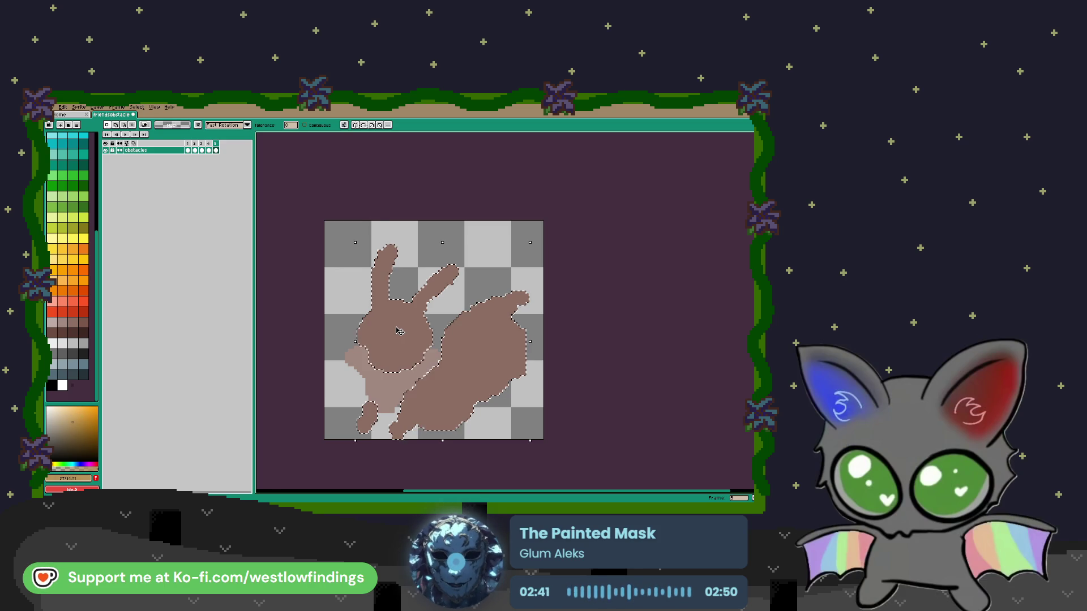
pyautogui.press('f')
pyautogui.click(373, 380)
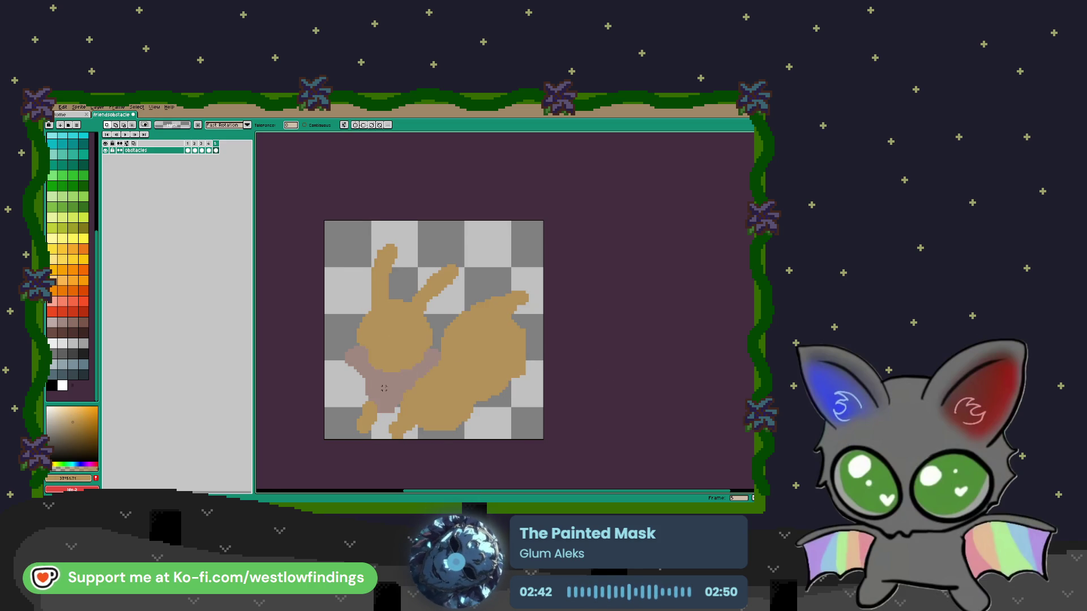
pyautogui.moveTo(71, 422); pyautogui.dragTo(59, 414)
pyautogui.hotkey('ctrl', 'd')
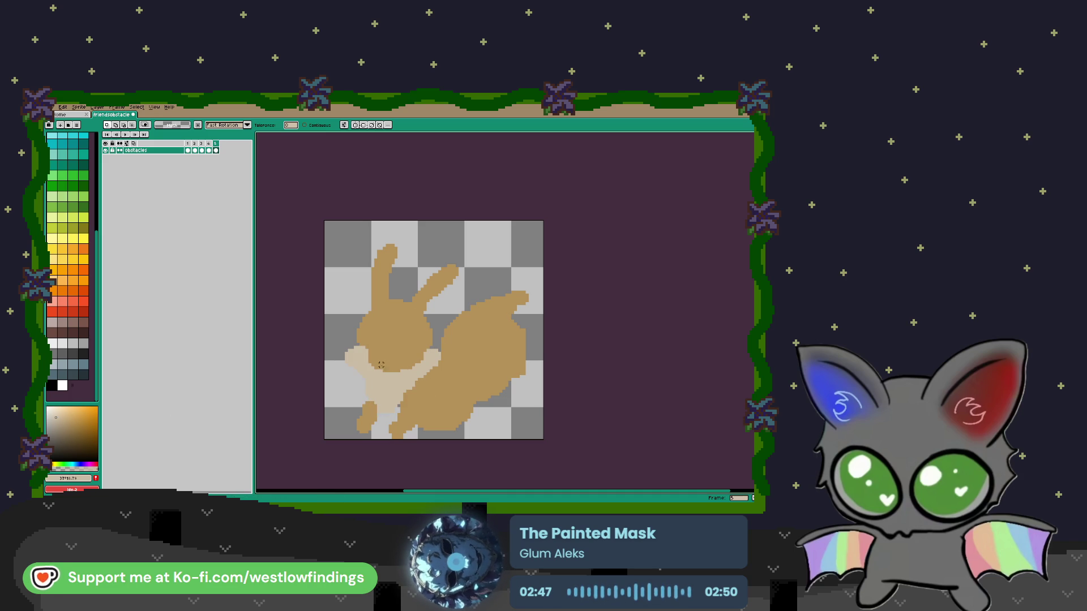
pyautogui.press('i')
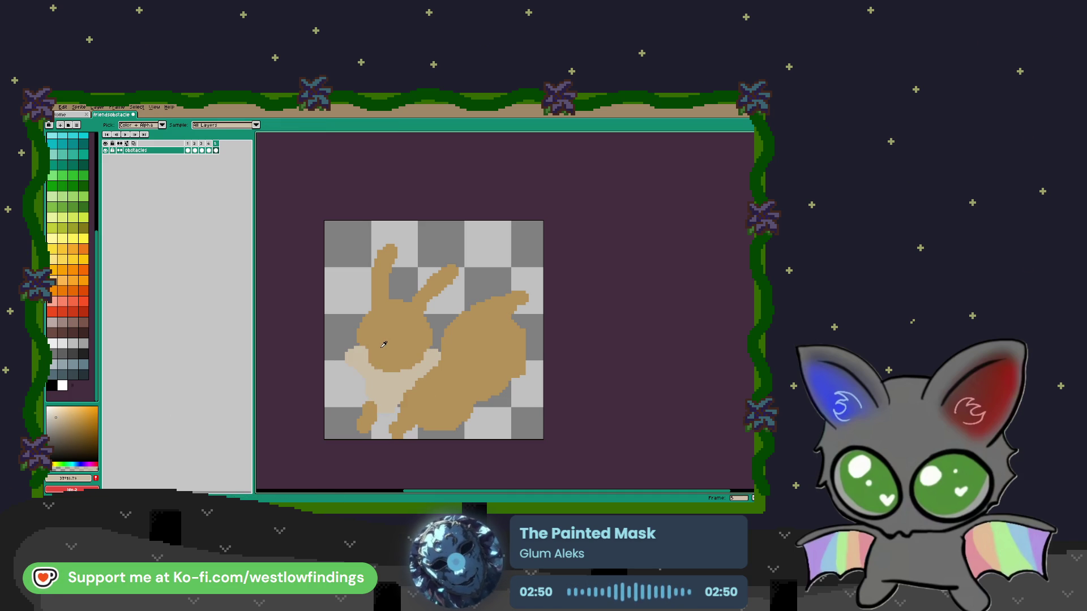
pyautogui.click(372, 367)
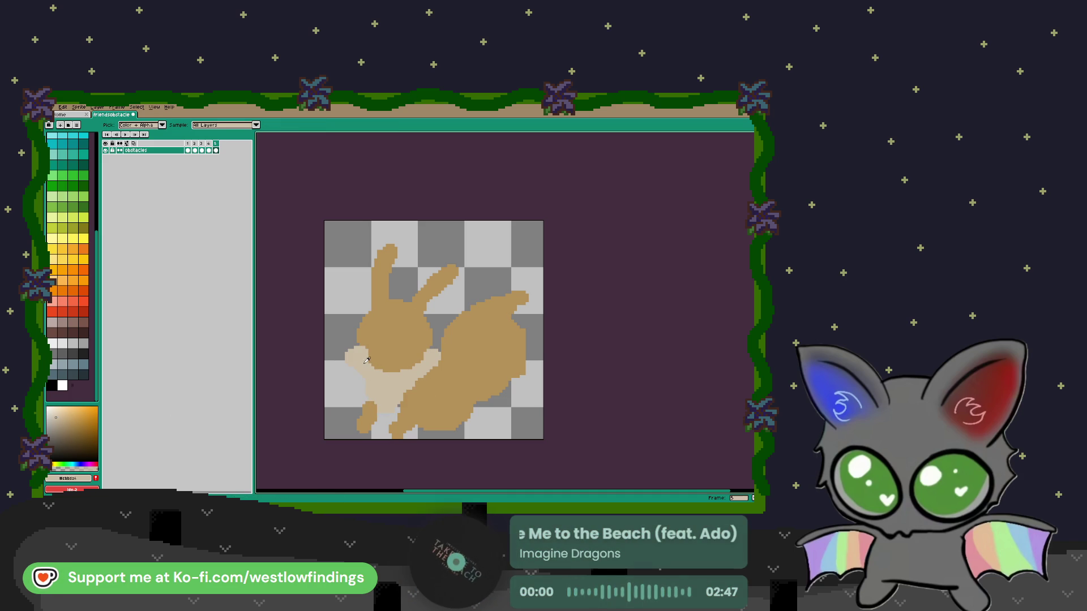
# Extend the cream chest fur to the left with the Pencil
pyautogui.press('b')
pyautogui.scroll(4, 412, 357)
pyautogui.scroll(-5, 412, 358)
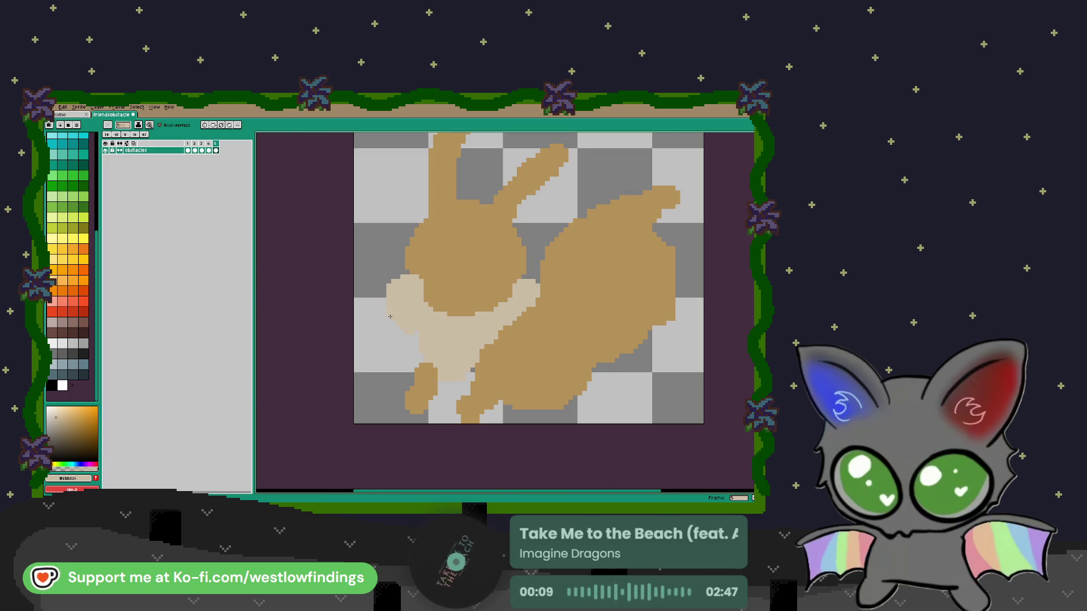
pyautogui.click(387, 297)
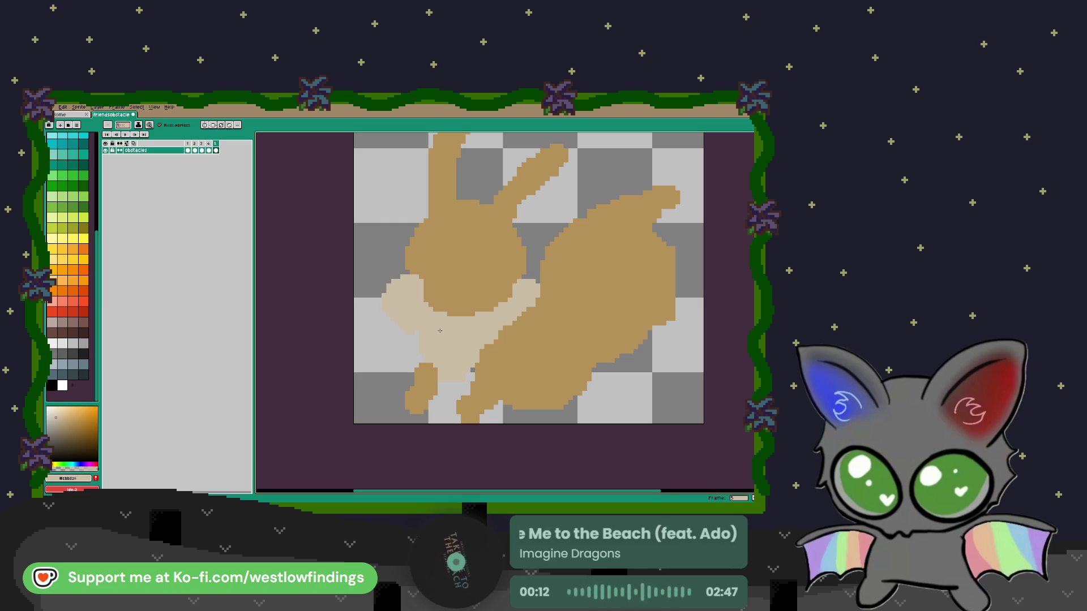
# Reshape both ear tips into solid, sharper points with tan and brown pixels
pyautogui.press('b')
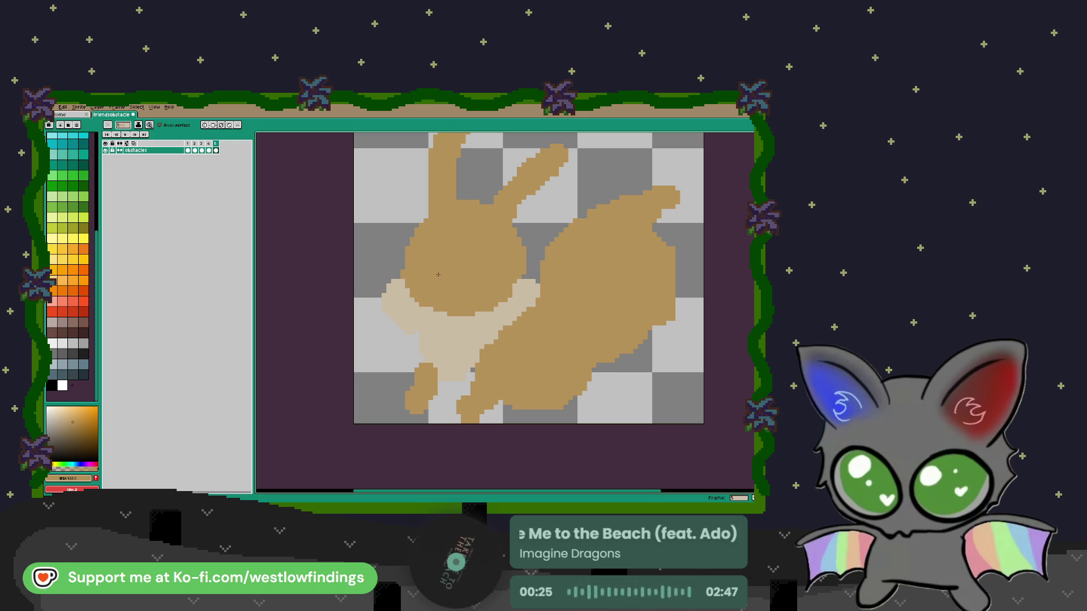
pyautogui.scroll(3, 486, 250)
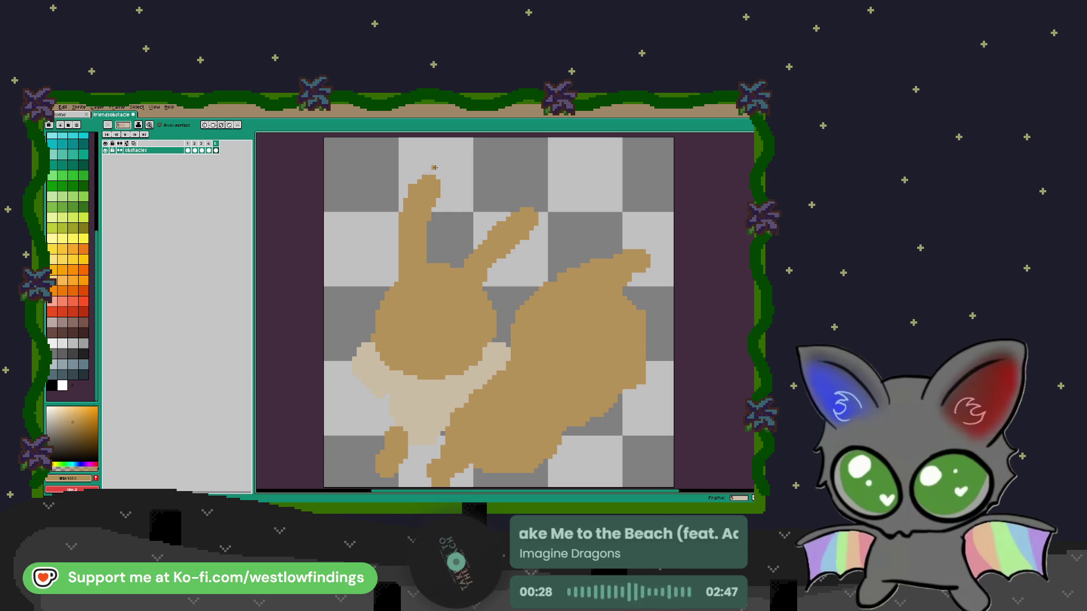
pyautogui.moveTo(416, 177); pyautogui.dragTo(432, 172)
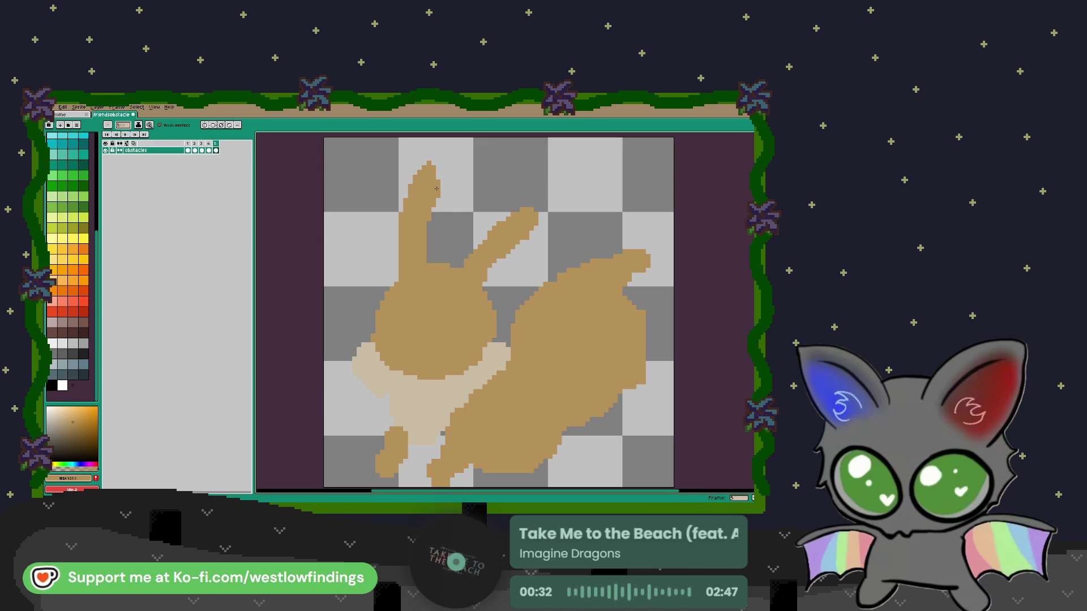
pyautogui.click(433, 211)
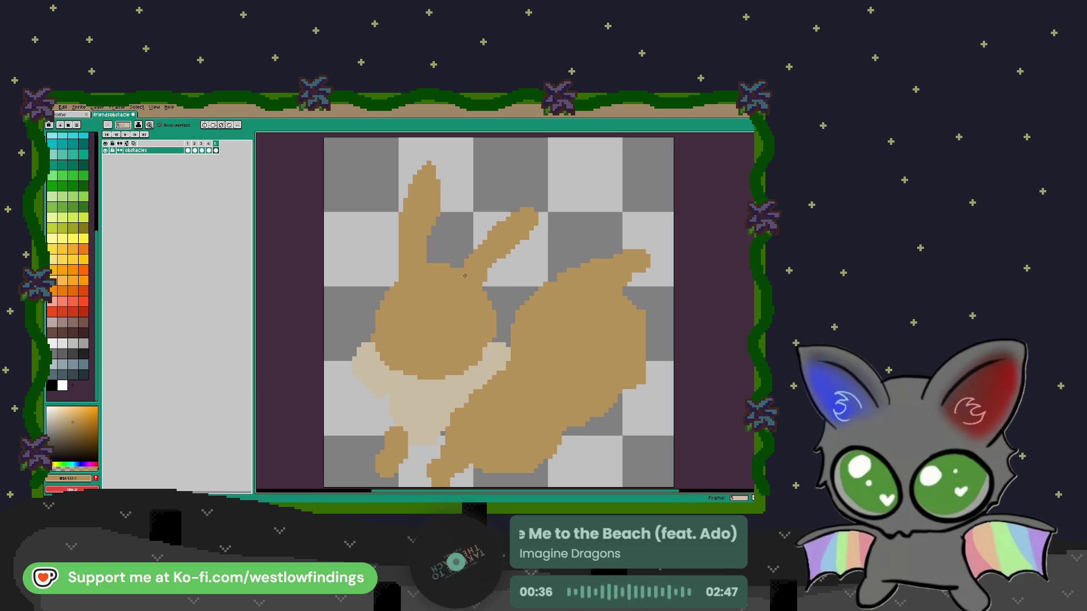
pyautogui.press('b')
pyautogui.press('-')
pyautogui.press('-')
pyautogui.press('-')
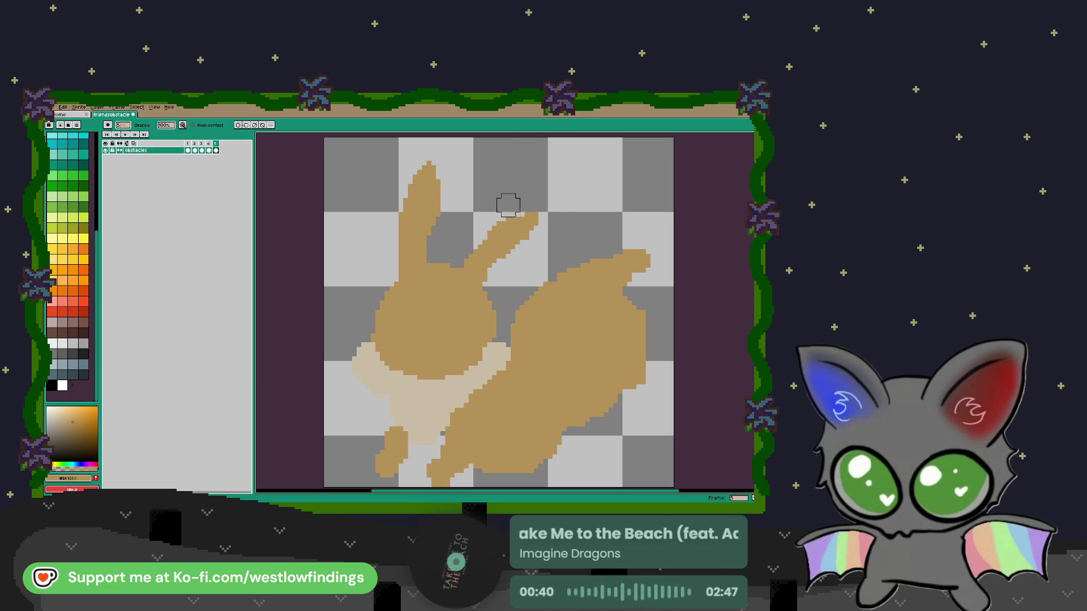
pyautogui.press('b')
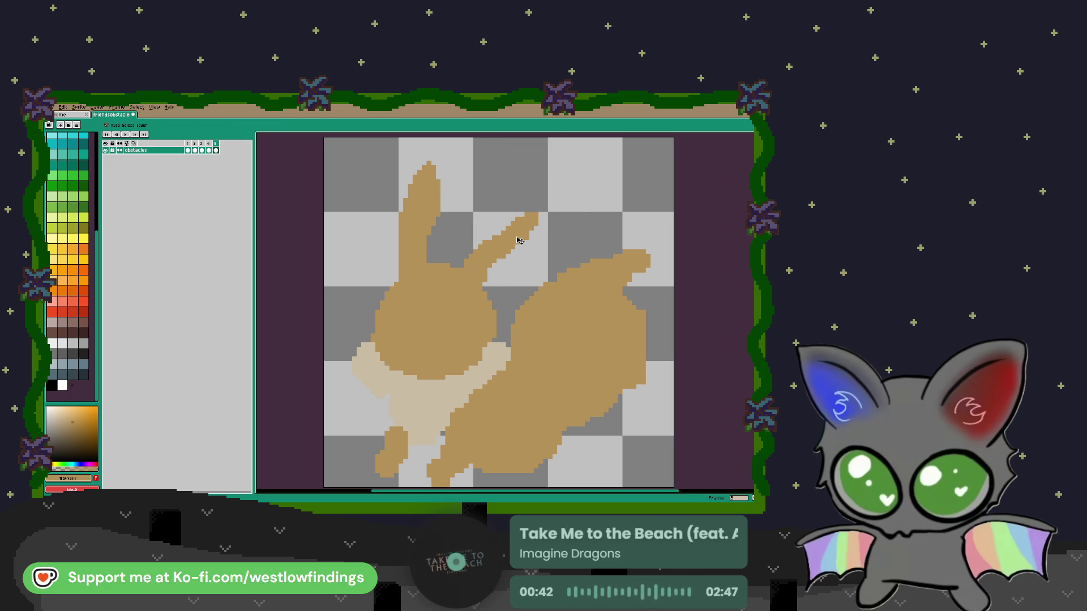
pyautogui.click(534, 220)
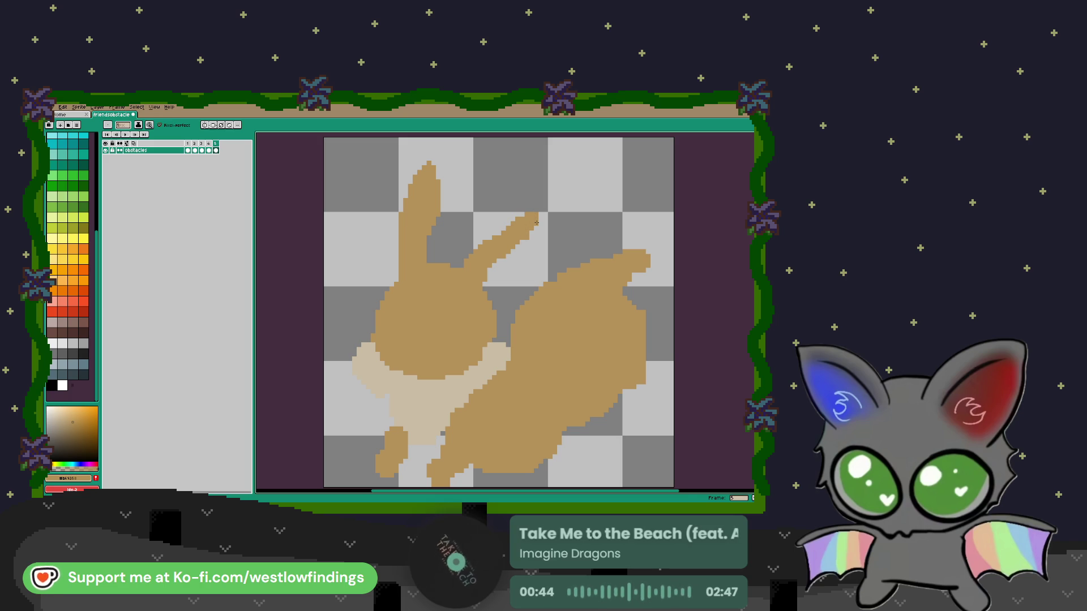
pyautogui.click(541, 210)
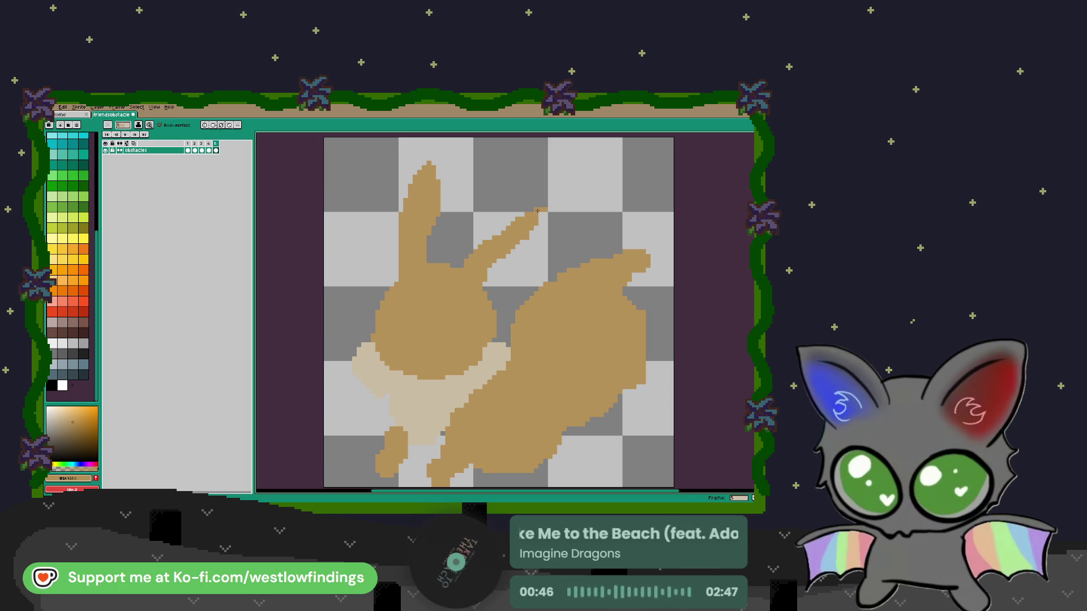
pyautogui.moveTo(513, 266)
pyautogui.mouseDown()
pyautogui.moveTo(492, 283)
pyautogui.moveTo(504, 266)
pyautogui.mouseUp()
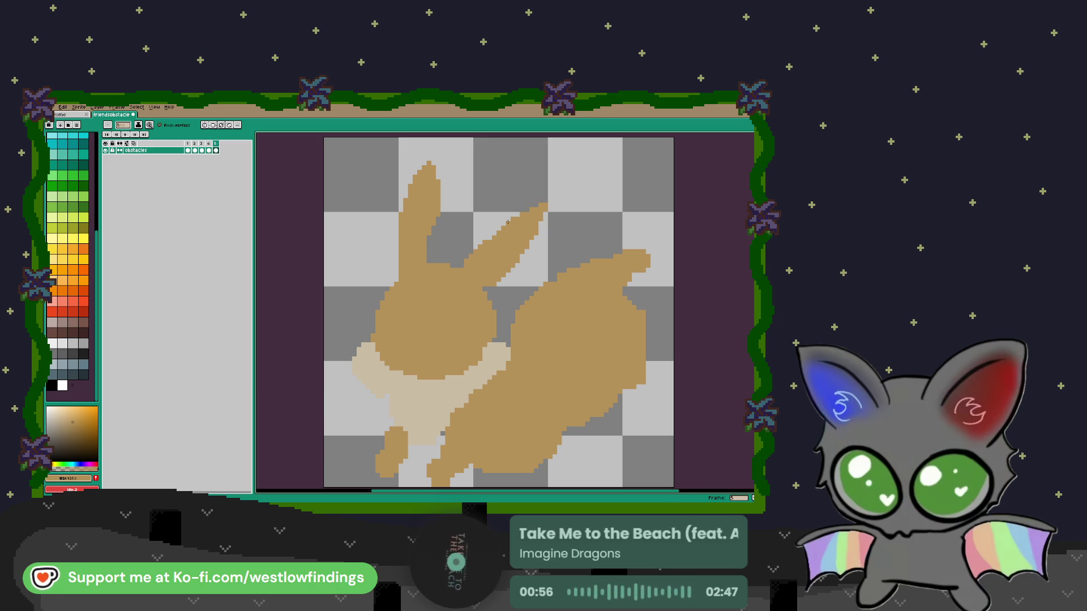
pyautogui.moveTo(494, 322)
pyautogui.mouseDown()
pyautogui.moveTo(454, 254)
pyautogui.moveTo(501, 242)
pyautogui.mouseUp()
pyautogui.press('i')
pyautogui.click(457, 293)
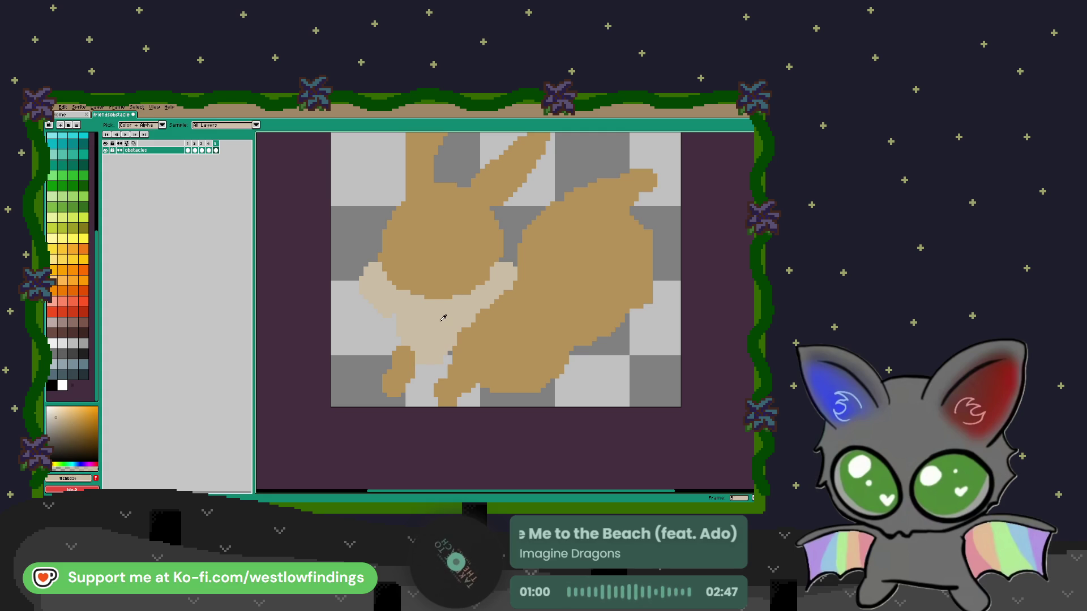
# Draw darker brown outlines down the front leg and along the hind paw's bottom edge
pyautogui.press('b')
pyautogui.scroll(1, 500, 266)
pyautogui.keyDown('alt'); pyautogui.click(386, 319); pyautogui.keyUp('alt')
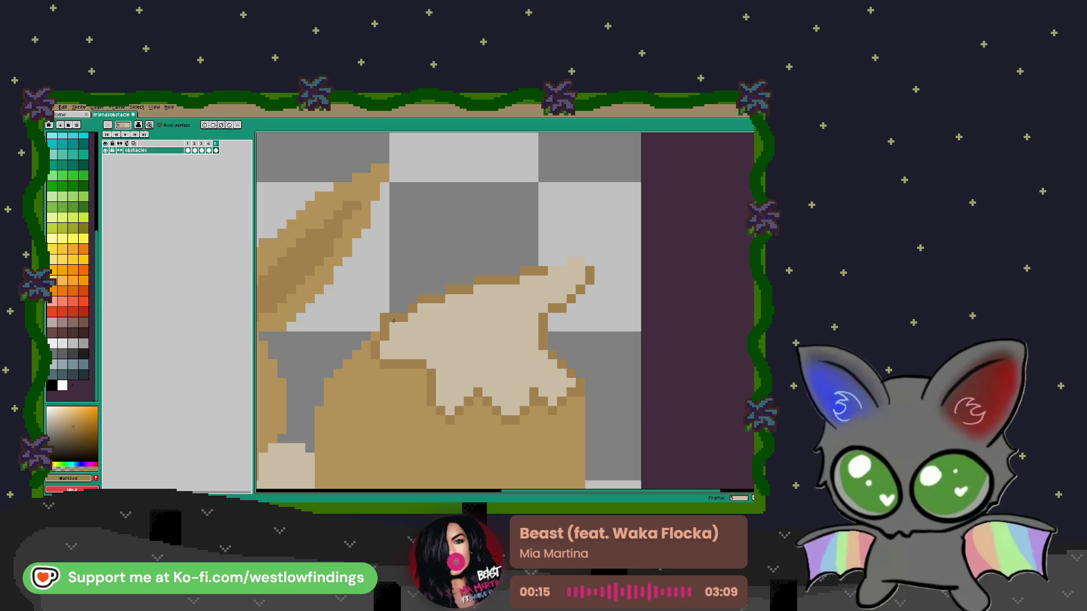
pyautogui.scroll(-3, 442, 336)
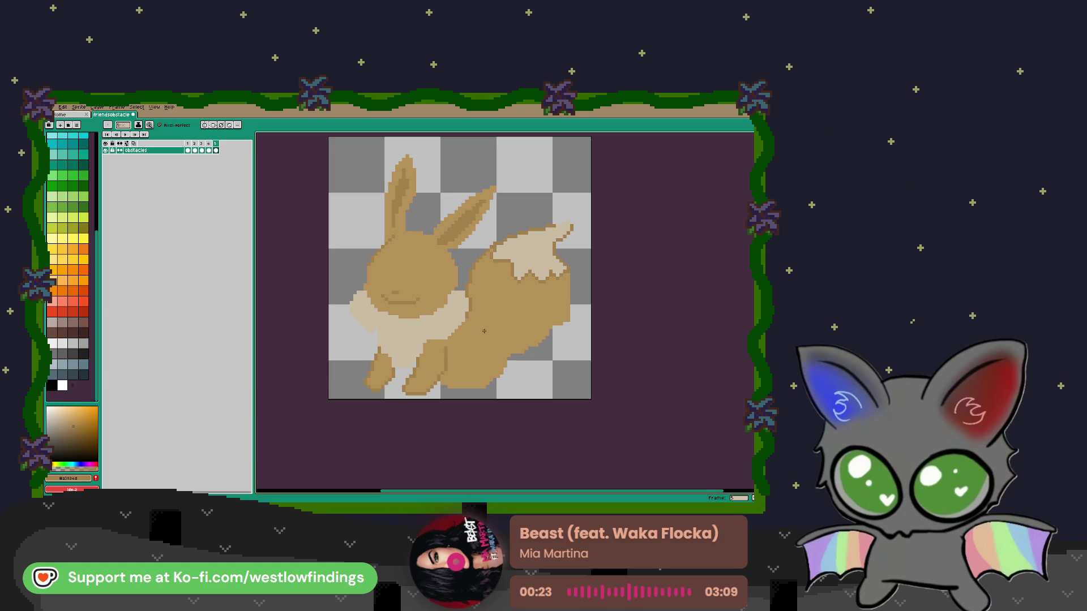
pyautogui.moveTo(468, 318); pyautogui.dragTo(504, 362)
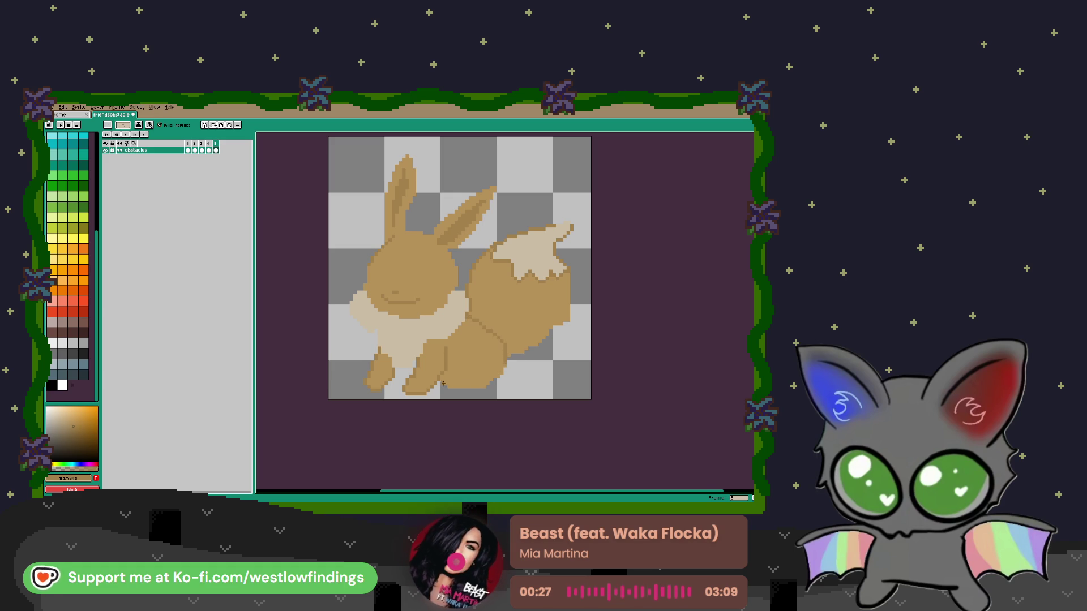
pyautogui.moveTo(452, 386); pyautogui.dragTo(483, 387)
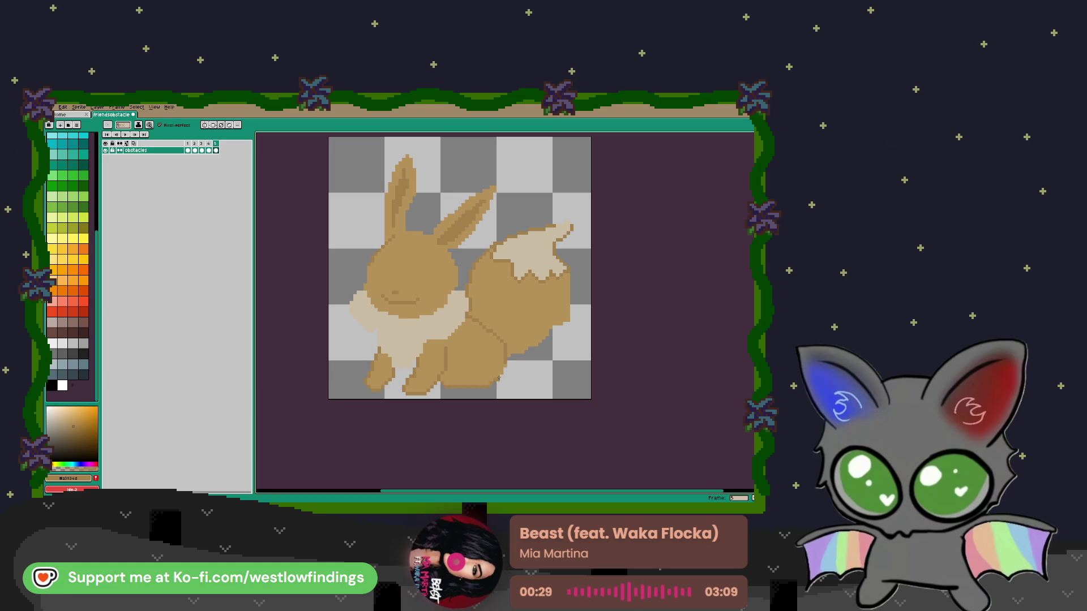
pyautogui.hscroll(3, 515, 394)
pyautogui.scroll(2, 515, 394)
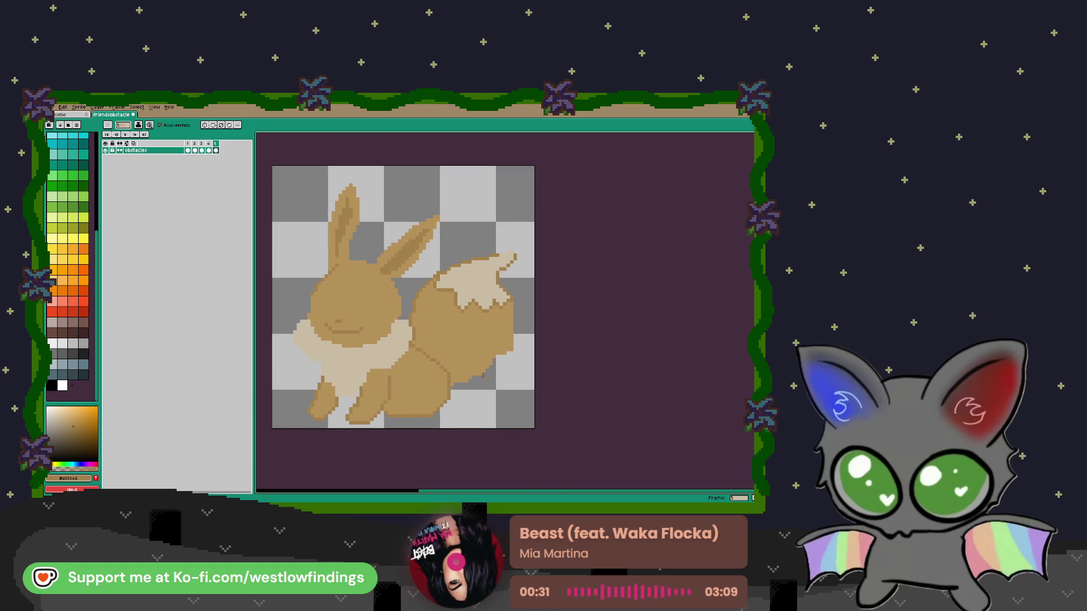
# Darken the body's lower-right edge with the outline brown
pyautogui.moveTo(514, 346); pyautogui.dragTo(487, 365)
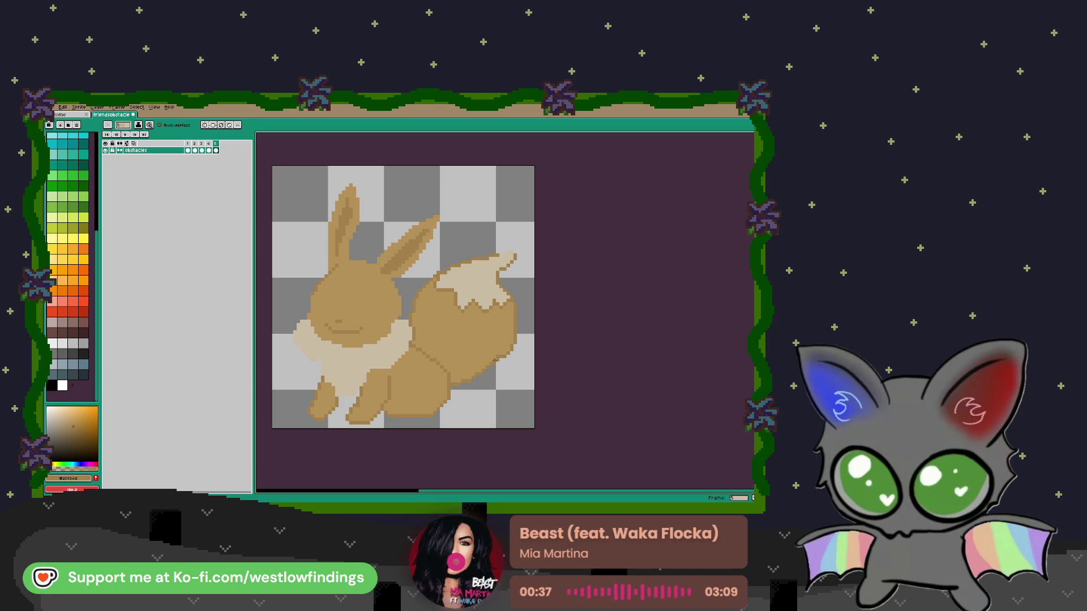
pyautogui.scroll(5, 494, 359)
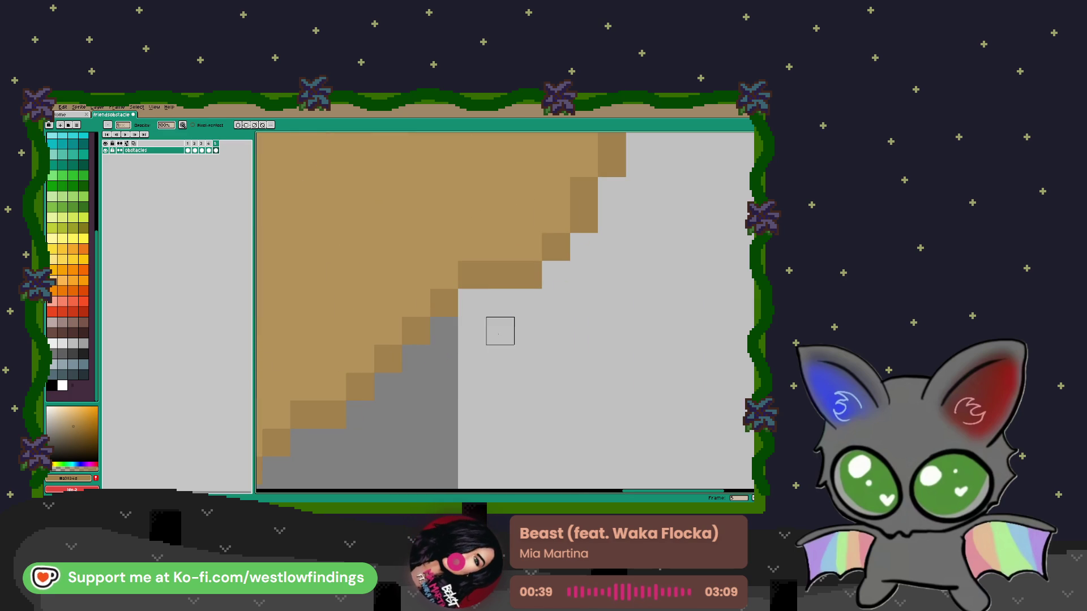
pyautogui.scroll(-6, 499, 332)
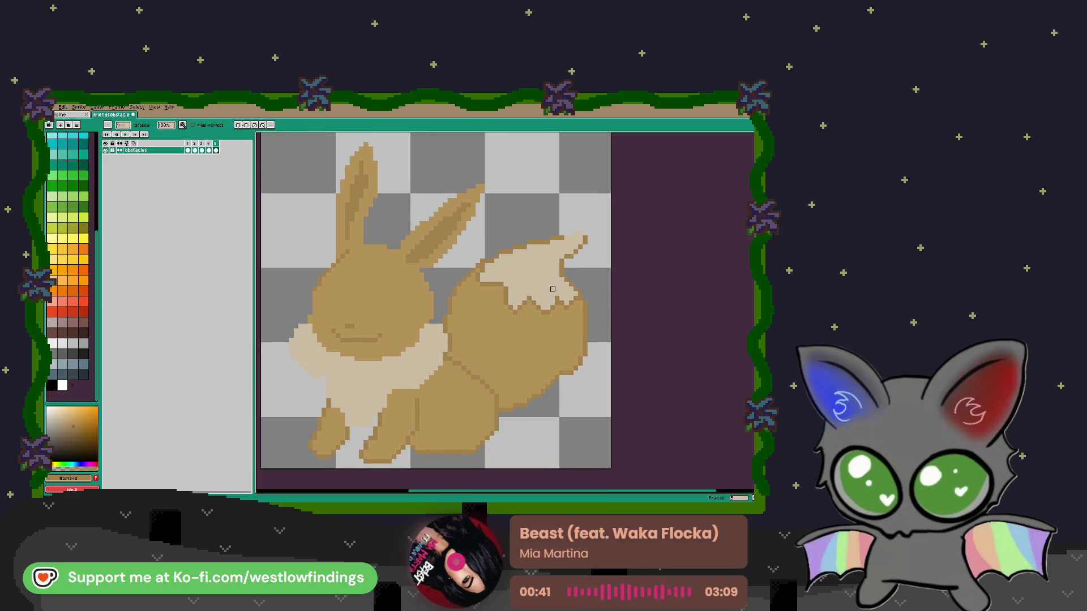
pyautogui.hscroll(-2, 403, 297)
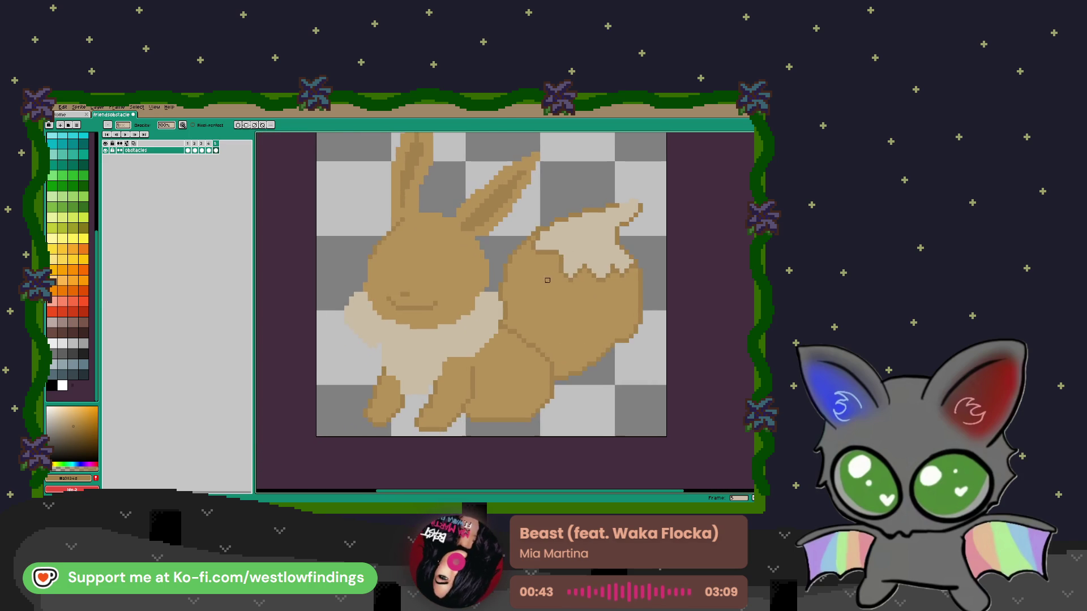
pyautogui.hscroll(-2, 404, 297)
pyautogui.scroll(2, 468, 322)
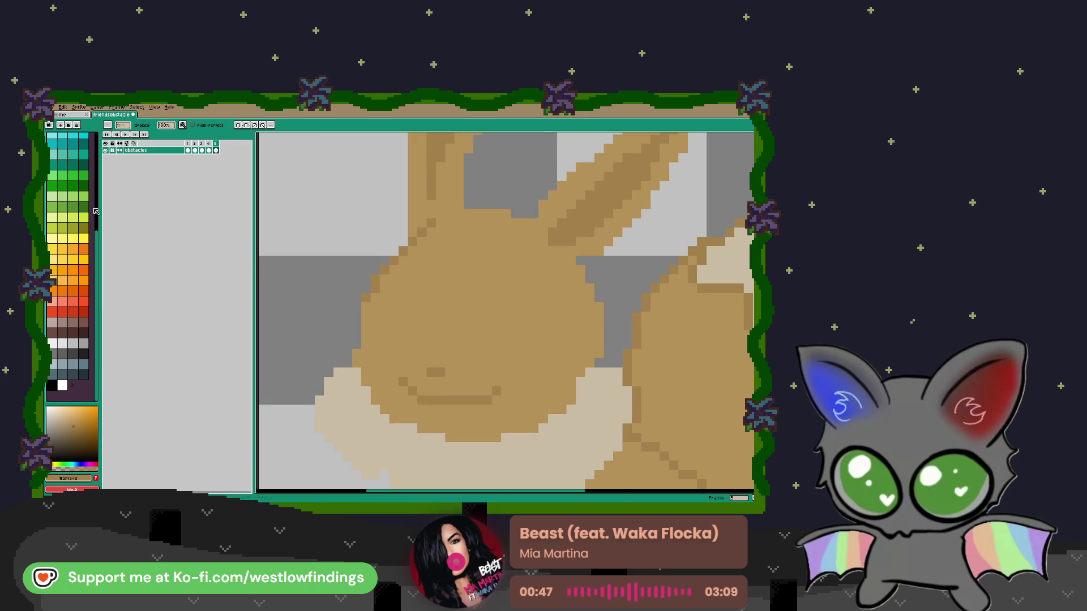
# Draw the right oval eye outline in dark brown, redoing a misplaced stroke
pyautogui.click(83, 332)
pyautogui.press('b')
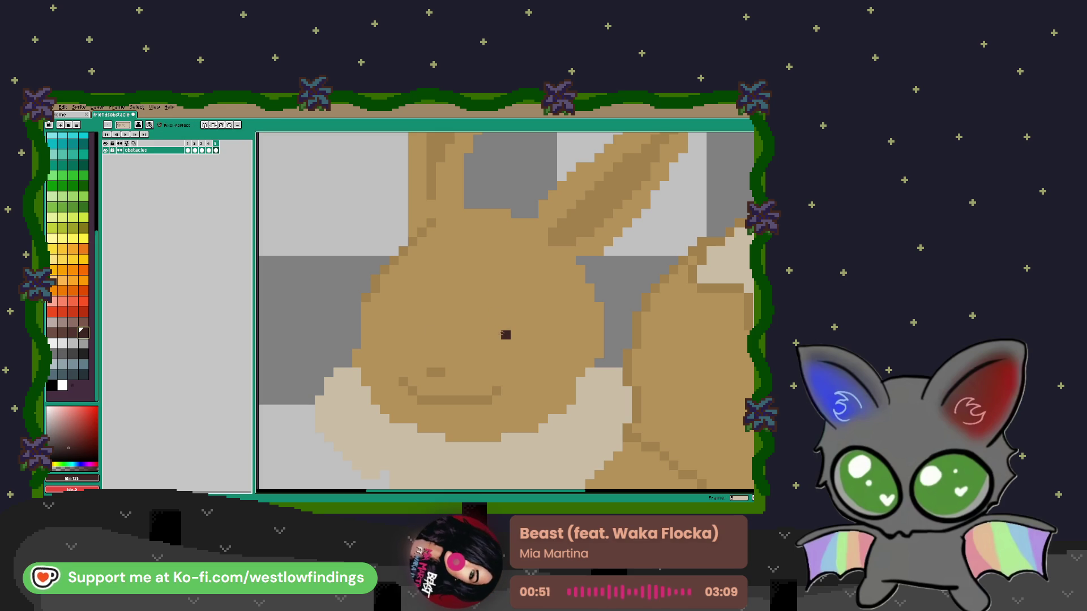
pyautogui.moveTo(505, 327); pyautogui.dragTo(514, 369)
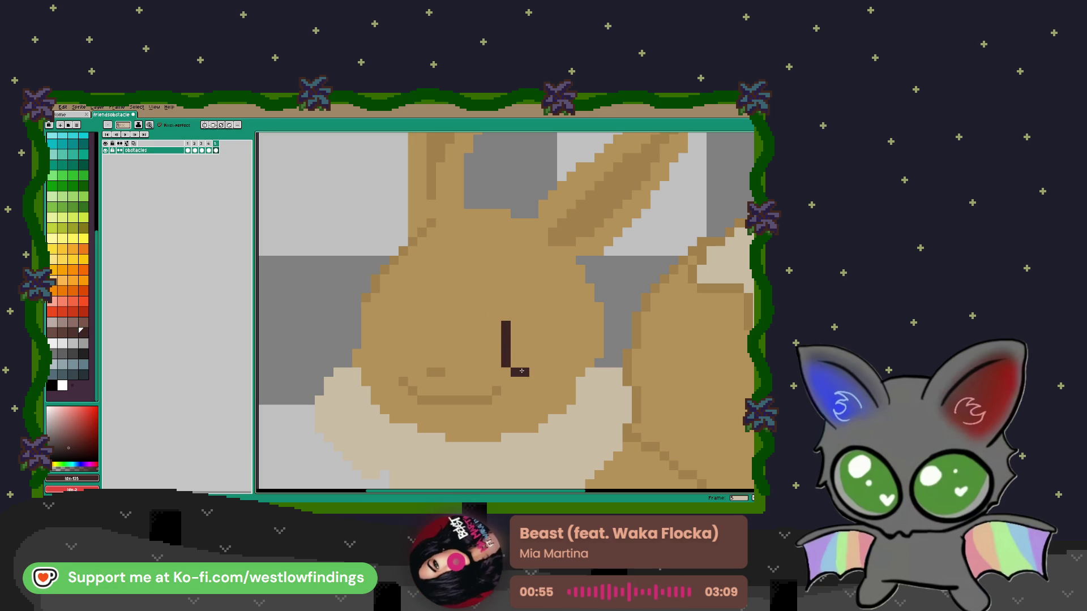
pyautogui.moveTo(527, 363); pyautogui.dragTo(514, 316)
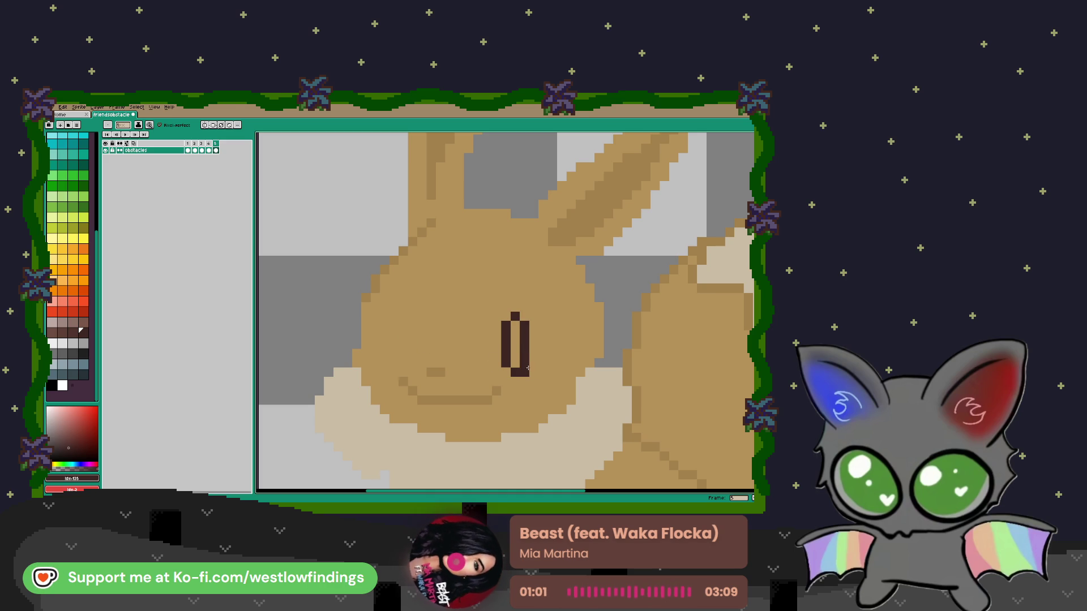
pyautogui.hotkey('ctrl', 'z')
pyautogui.press('v')
pyautogui.hotkey('ctrl', 'z')
pyautogui.press('b')
pyautogui.click(531, 372)
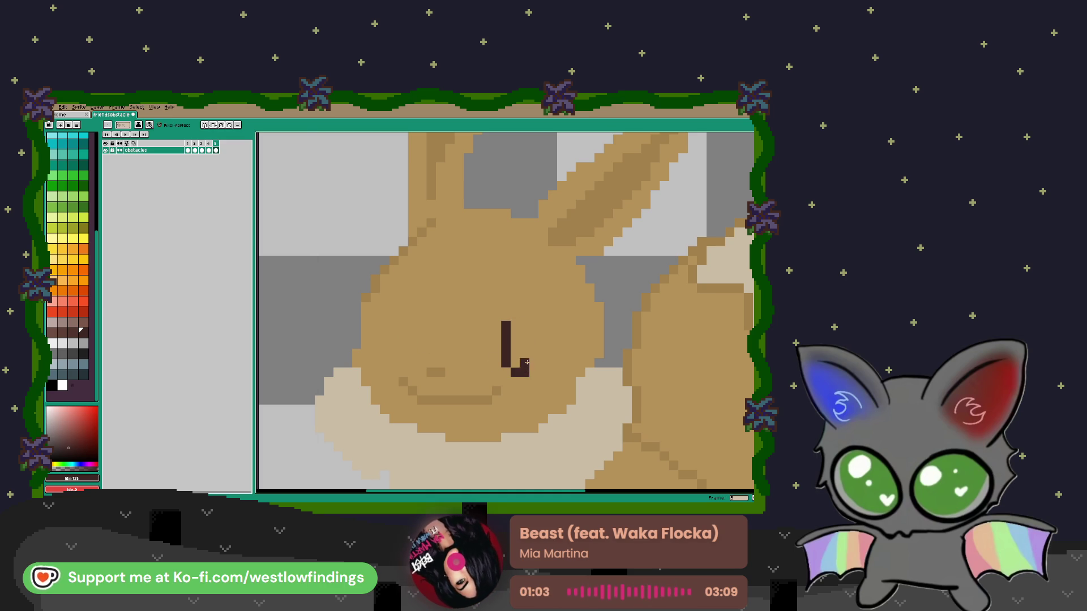
pyautogui.moveTo(533, 326); pyautogui.dragTo(533, 364)
pyautogui.click(524, 316)
# Outline the second oval eye on the left side of the face
pyautogui.moveTo(409, 319)
pyautogui.mouseDown()
pyautogui.moveTo(451, 315)
pyautogui.moveTo(425, 304)
pyautogui.moveTo(408, 345)
pyautogui.moveTo(426, 361)
pyautogui.mouseUp()
pyautogui.click(441, 323)
pyautogui.moveTo(437, 318); pyautogui.dragTo(436, 350)
pyautogui.click(587, 377)
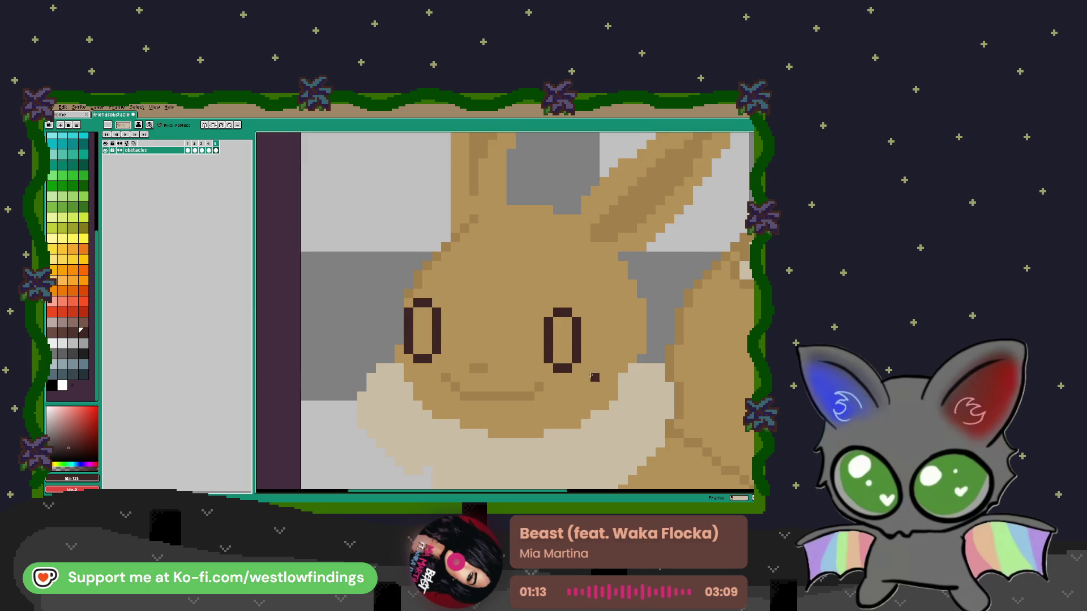
pyautogui.moveTo(587, 377); pyautogui.dragTo(565, 357)
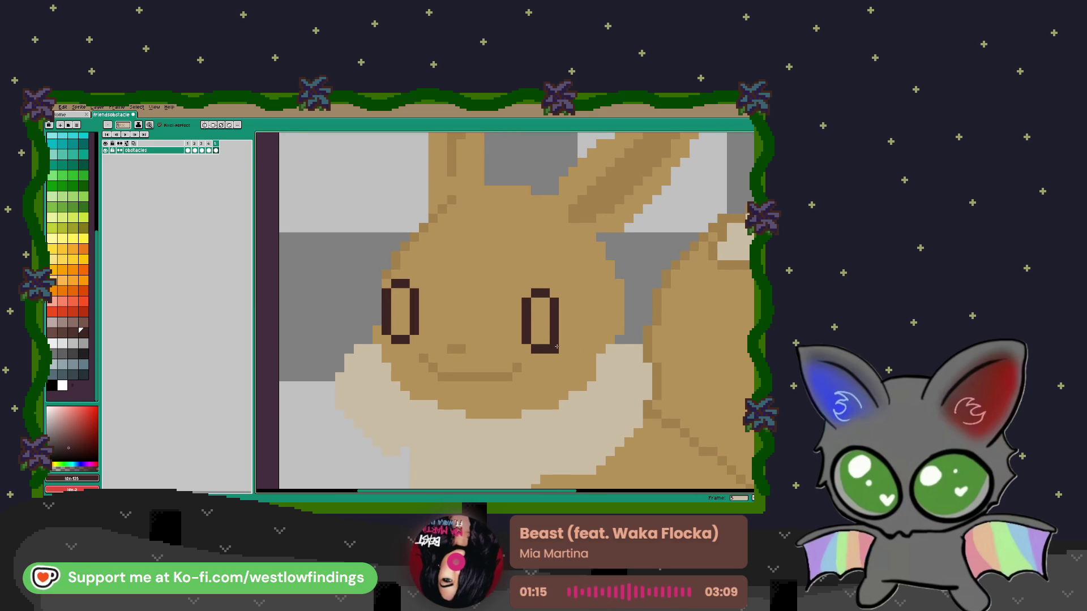
# Reposition the right eye and patch the grey gaps beside the eye and mouth tan
pyautogui.press('m')
pyautogui.moveTo(513, 279)
pyautogui.mouseDown()
pyautogui.moveTo(558, 352)
pyautogui.moveTo(528, 346)
pyautogui.mouseUp()
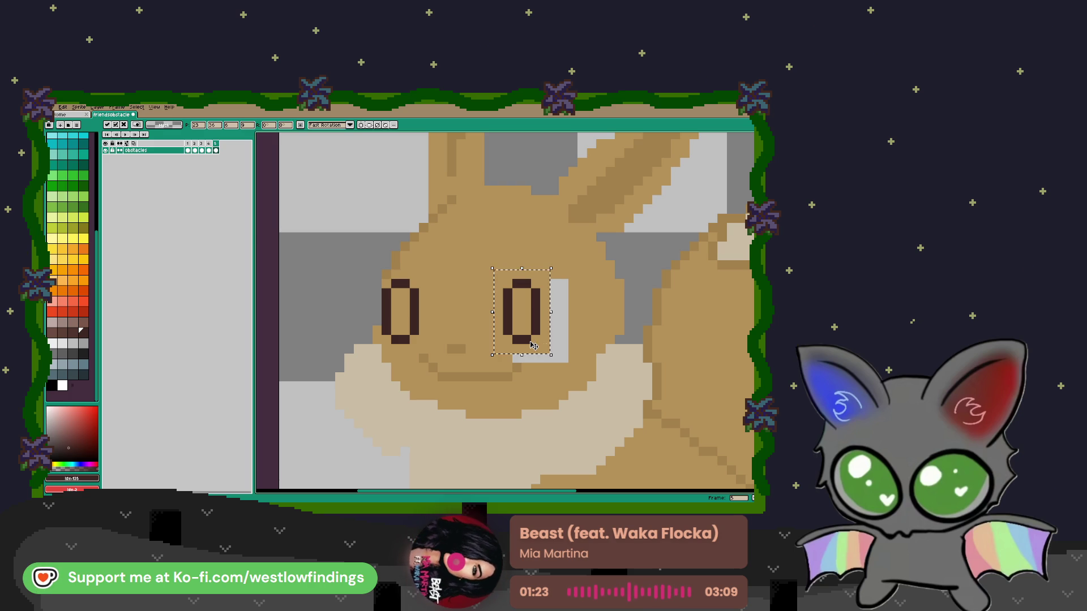
pyautogui.click(562, 338)
pyautogui.keyDown('alt'); pyautogui.click(572, 338); pyautogui.keyUp('alt')
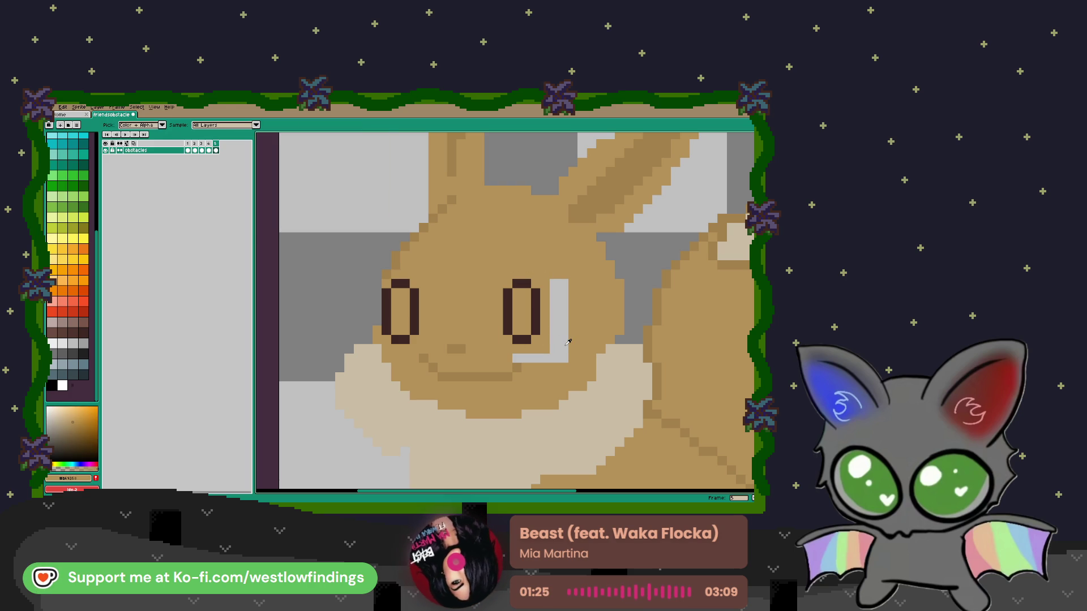
pyautogui.moveTo(556, 299)
pyautogui.mouseDown()
pyautogui.moveTo(555, 311)
pyautogui.moveTo(564, 279)
pyautogui.mouseUp()
pyautogui.moveTo(564, 348); pyautogui.dragTo(514, 358)
pyautogui.scroll(-2, 525, 351)
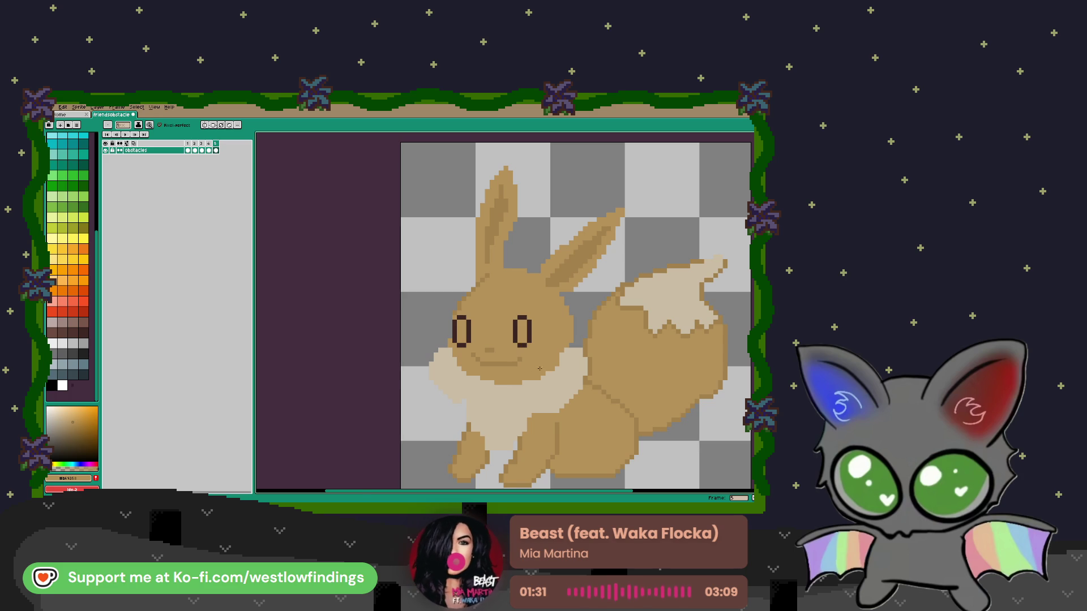
# Paint over the old dark mouth in tan and fill both eyes dark brown
pyautogui.scroll(3, 514, 351)
pyautogui.moveTo(449, 361); pyautogui.dragTo(549, 354)
pyautogui.scroll(-2, 531, 367)
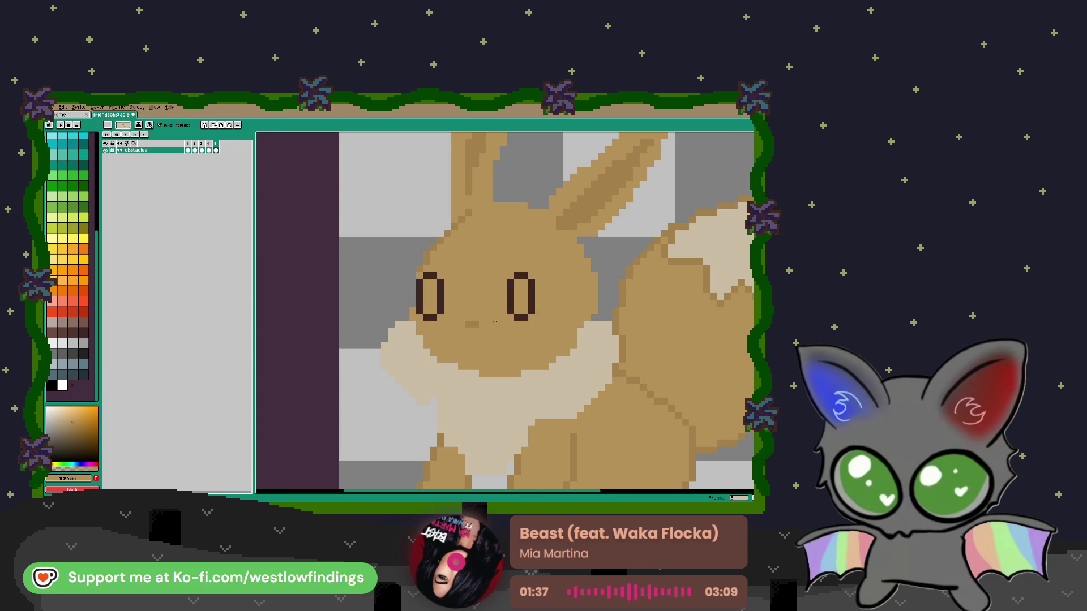
pyautogui.press('g')
pyautogui.keyDown('alt'); pyautogui.click(519, 302); pyautogui.keyUp('alt')
pyautogui.click(520, 296)
pyautogui.click(430, 296)
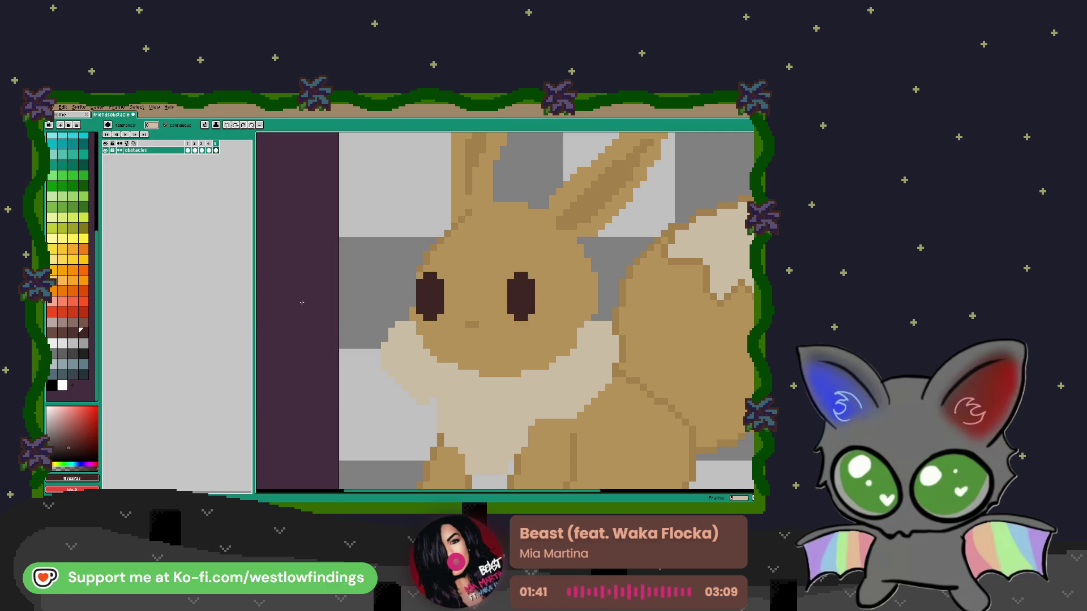
# Add small white highlights to both eyes
pyautogui.click(56, 343)
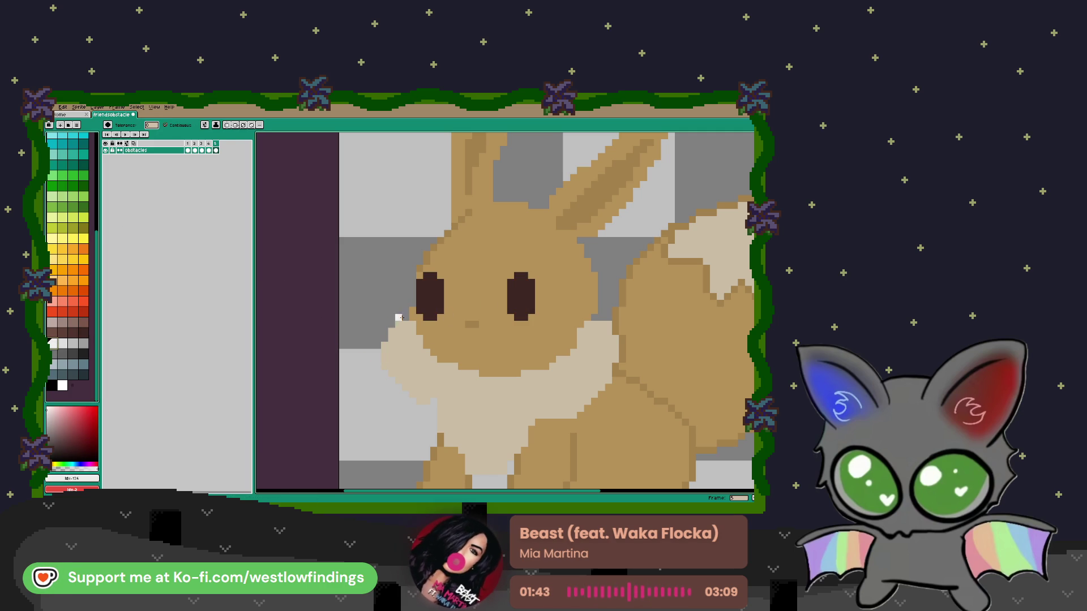
pyautogui.click(426, 282)
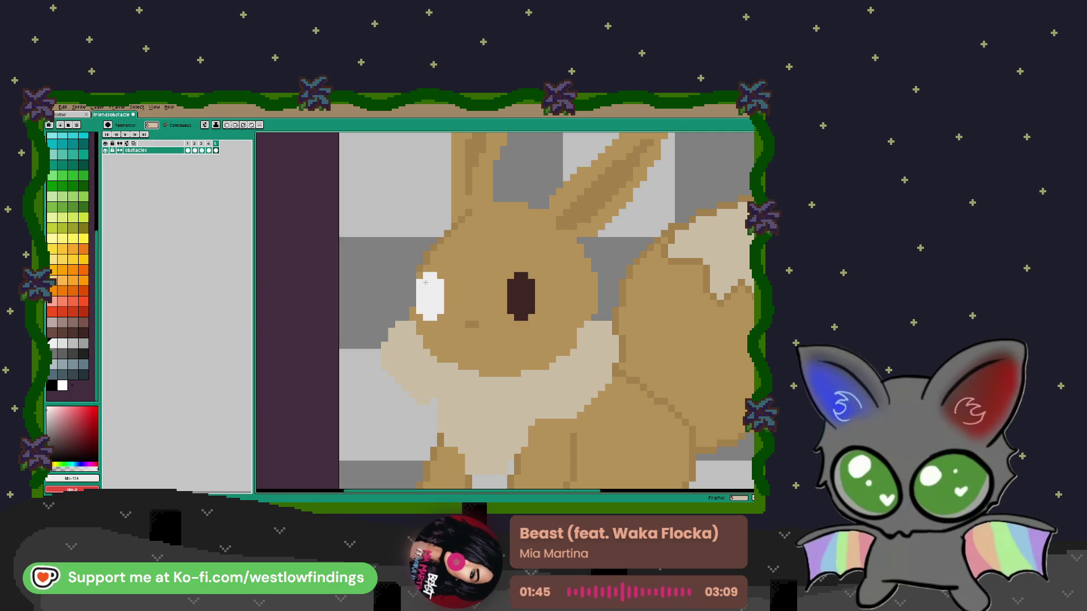
pyautogui.press('b')
pyautogui.hotkey('ctrl', 'z')
pyautogui.moveTo(426, 282); pyautogui.dragTo(428, 287)
pyautogui.click(428, 290)
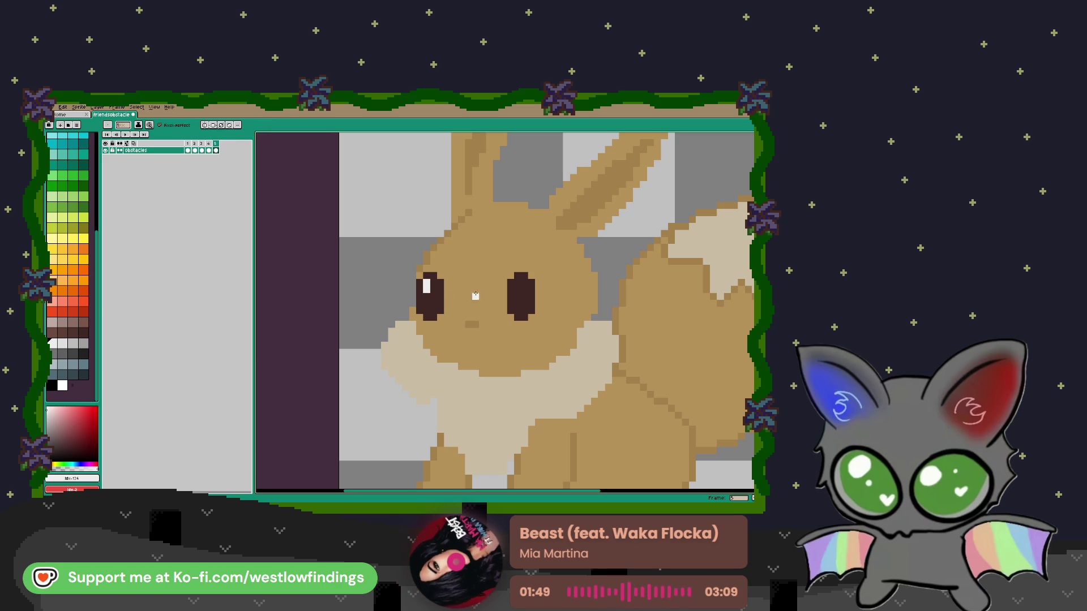
pyautogui.moveTo(517, 283); pyautogui.dragTo(516, 289)
pyautogui.click(434, 282)
pyautogui.click(524, 282)
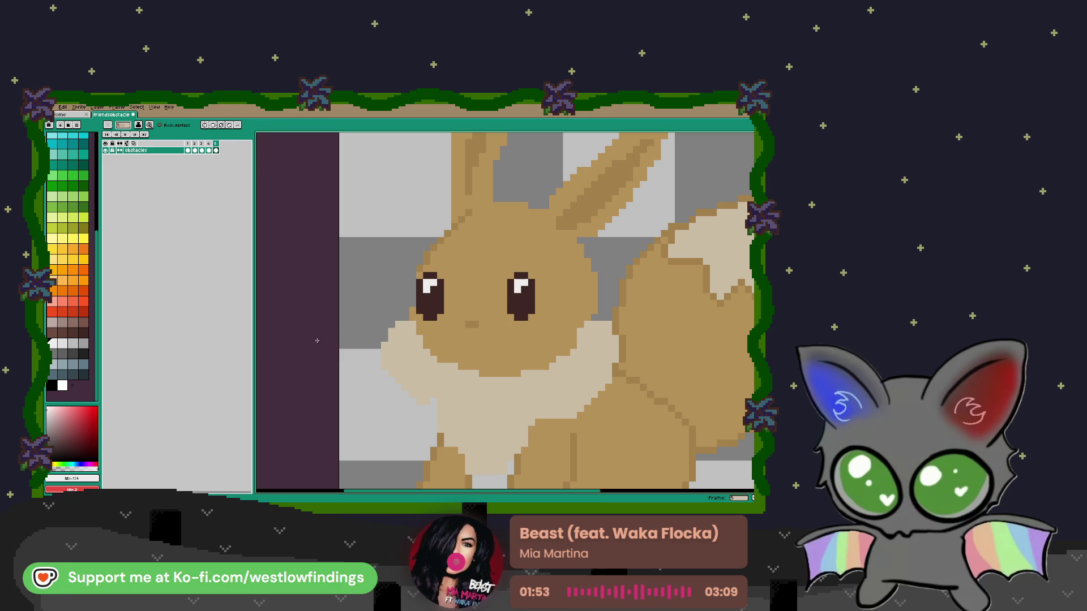
# Draw a new mouth under the nose in the sampled nose brown, undoing overlong attempts
pyautogui.click(83, 334)
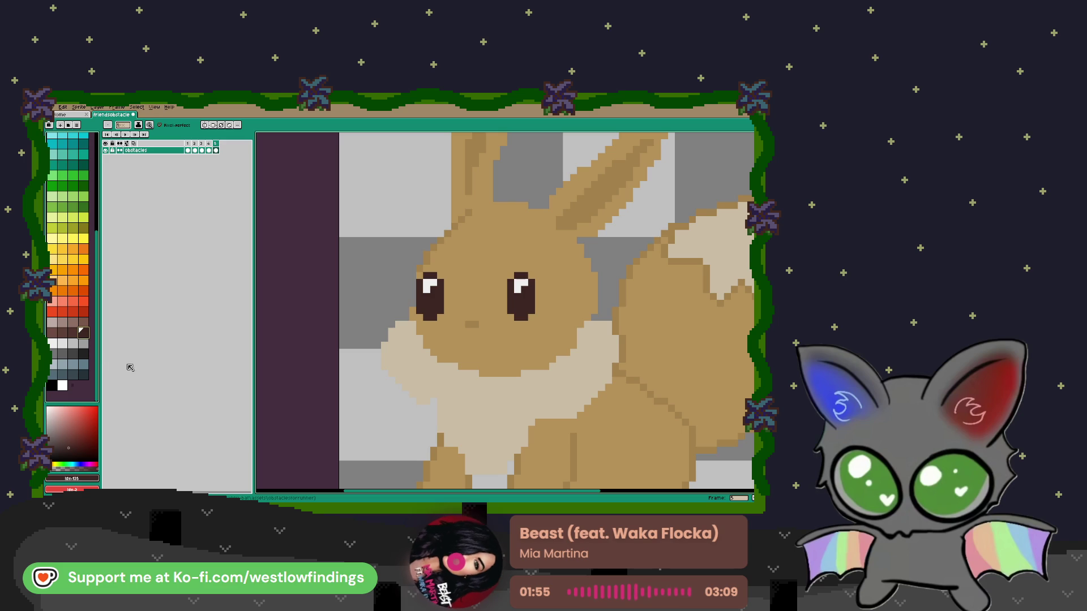
pyautogui.click(68, 451)
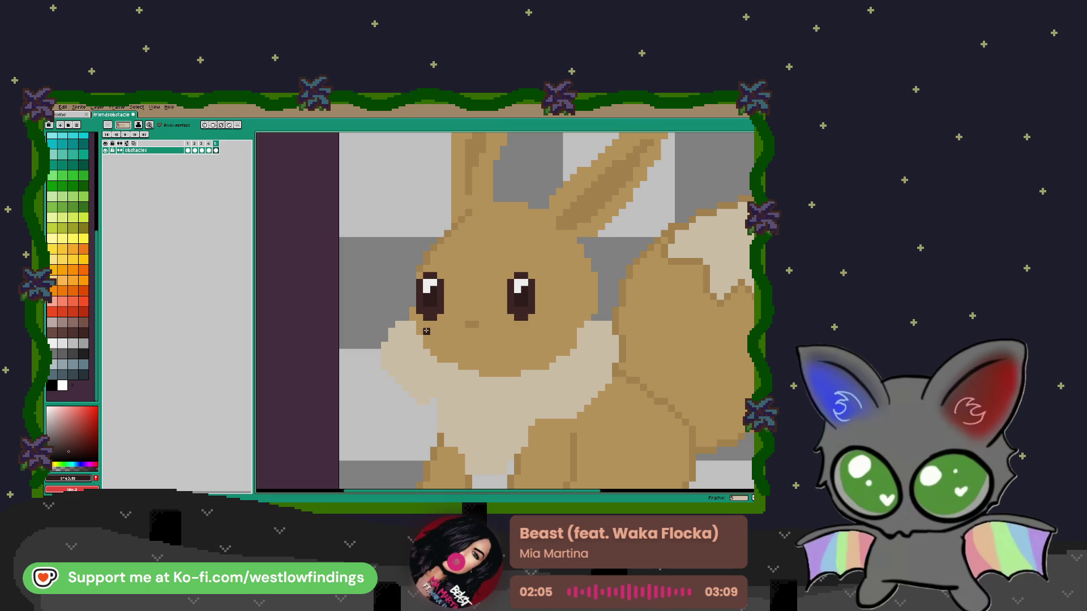
pyautogui.press('i')
pyautogui.click(470, 320)
pyautogui.press('b')
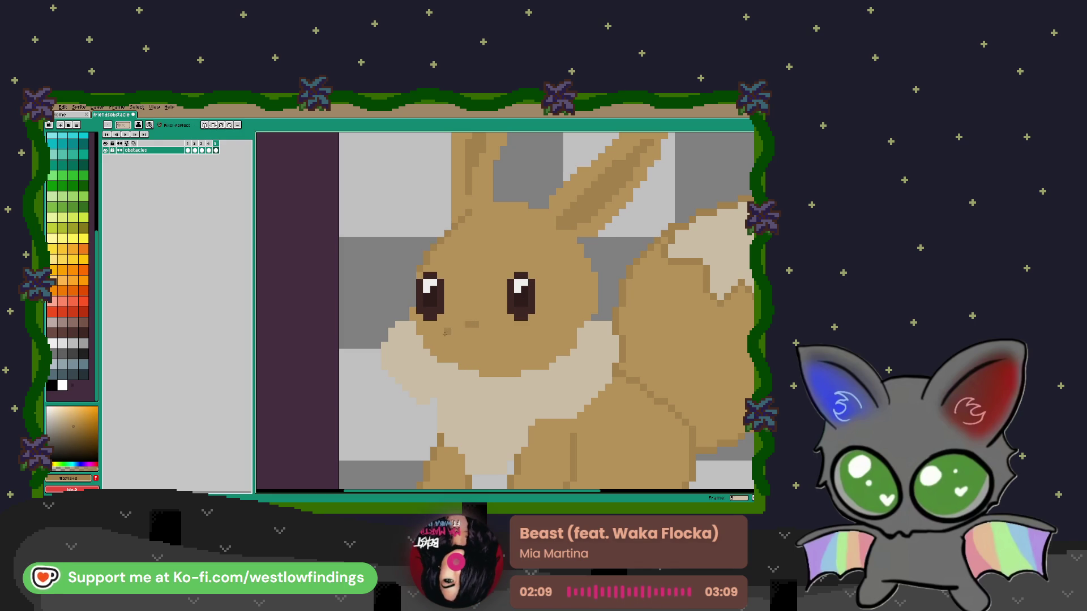
pyautogui.moveTo(440, 337); pyautogui.dragTo(485, 347)
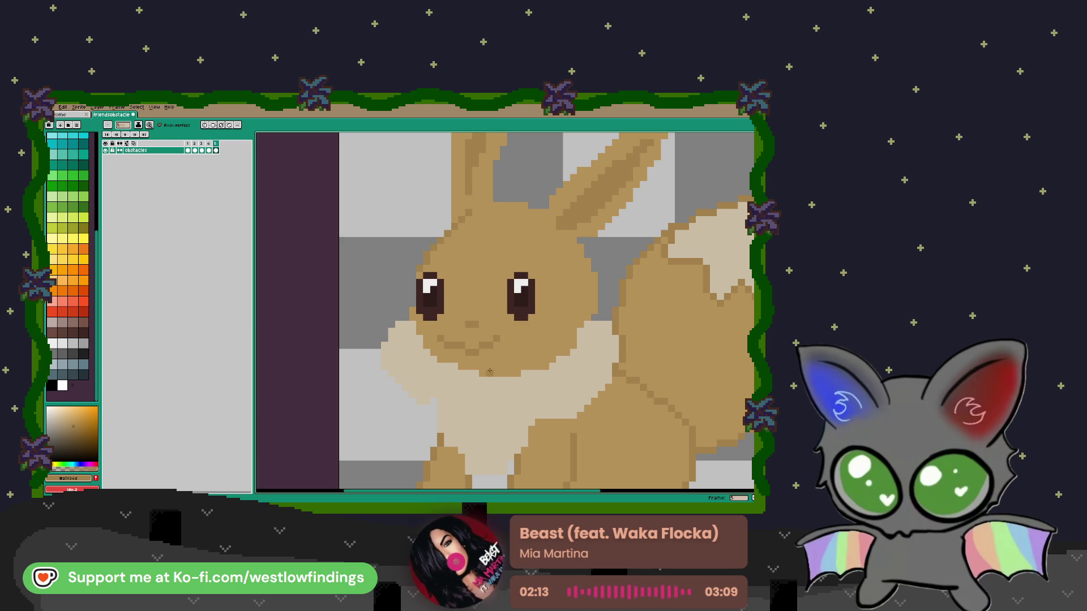
pyautogui.press('v')
pyautogui.hotkey('ctrl', 'z')
pyautogui.press('b')
pyautogui.moveTo(444, 336)
pyautogui.mouseDown()
pyautogui.moveTo(484, 354)
pyautogui.moveTo(497, 344)
pyautogui.moveTo(455, 338)
pyautogui.moveTo(507, 344)
pyautogui.mouseUp()
pyautogui.press('v')
pyautogui.hotkey('ctrl', 'z')
pyautogui.press('b')
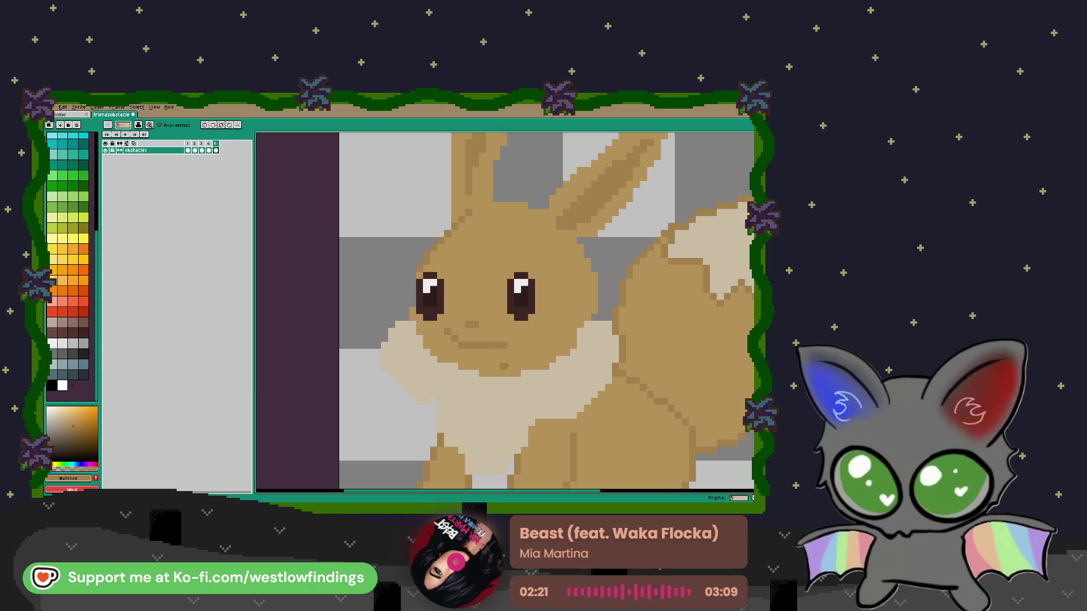
pyautogui.scroll(-3, 508, 365)
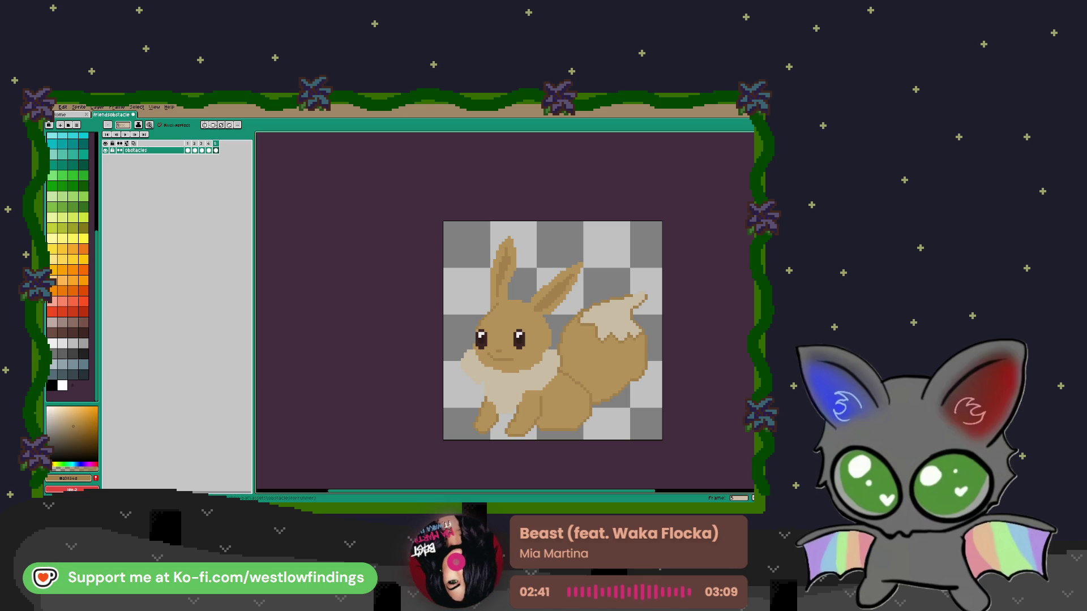
pyautogui.scroll(-3, 68, 266)
pyautogui.scroll(3, 68, 266)
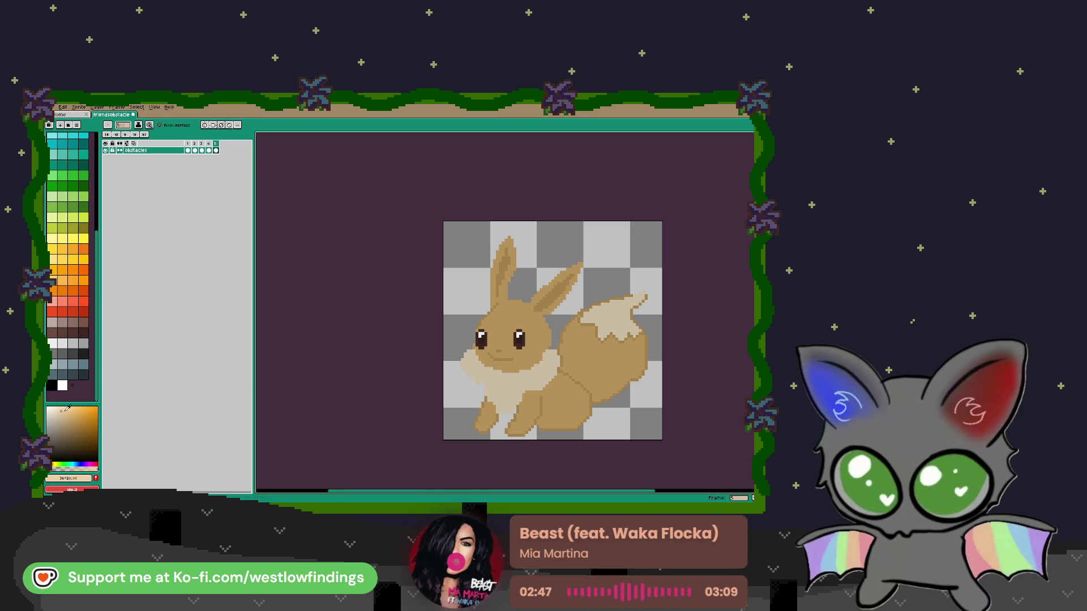
pyautogui.scroll(3, 556, 334)
# Outline and fill the cream hat across the head top, then pick up the ear brown
pyautogui.moveTo(506, 327); pyautogui.dragTo(414, 304)
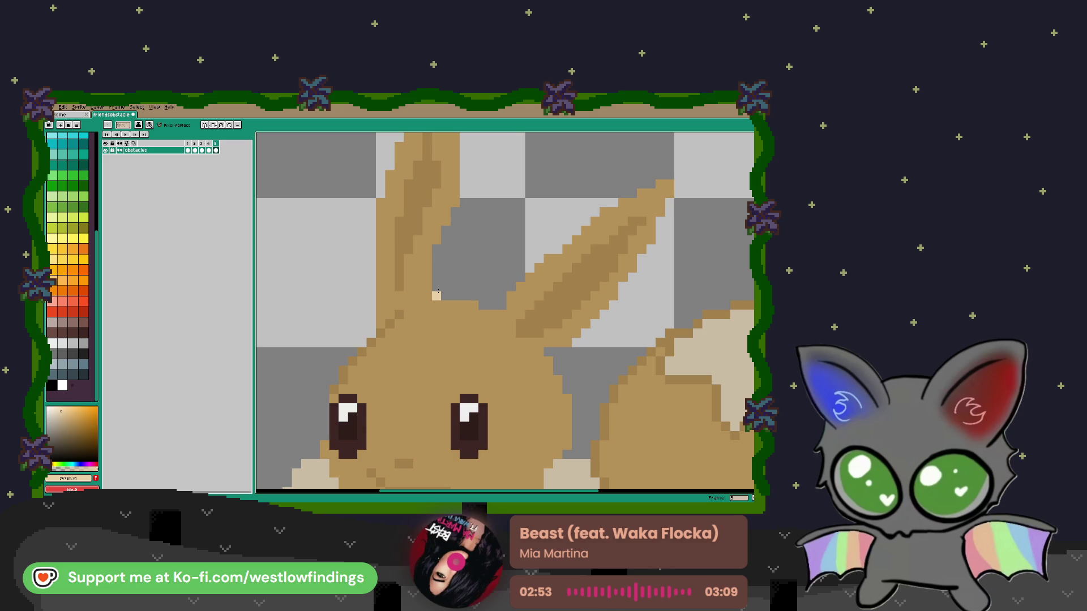
pyautogui.moveTo(437, 350)
pyautogui.mouseDown()
pyautogui.moveTo(516, 340)
pyautogui.moveTo(476, 299)
pyautogui.mouseUp()
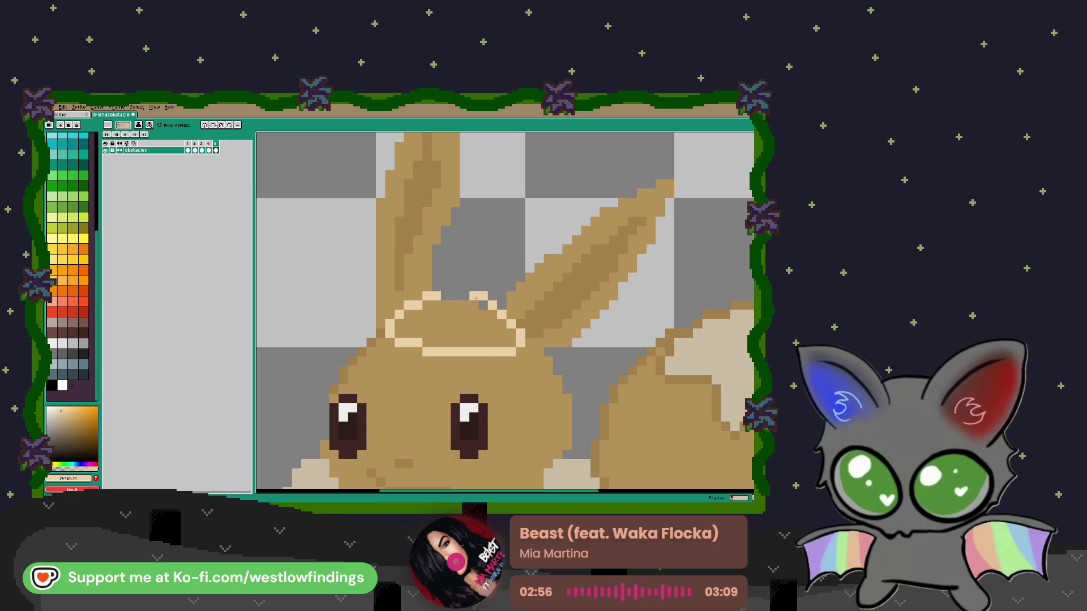
pyautogui.press('g')
pyautogui.click(463, 324)
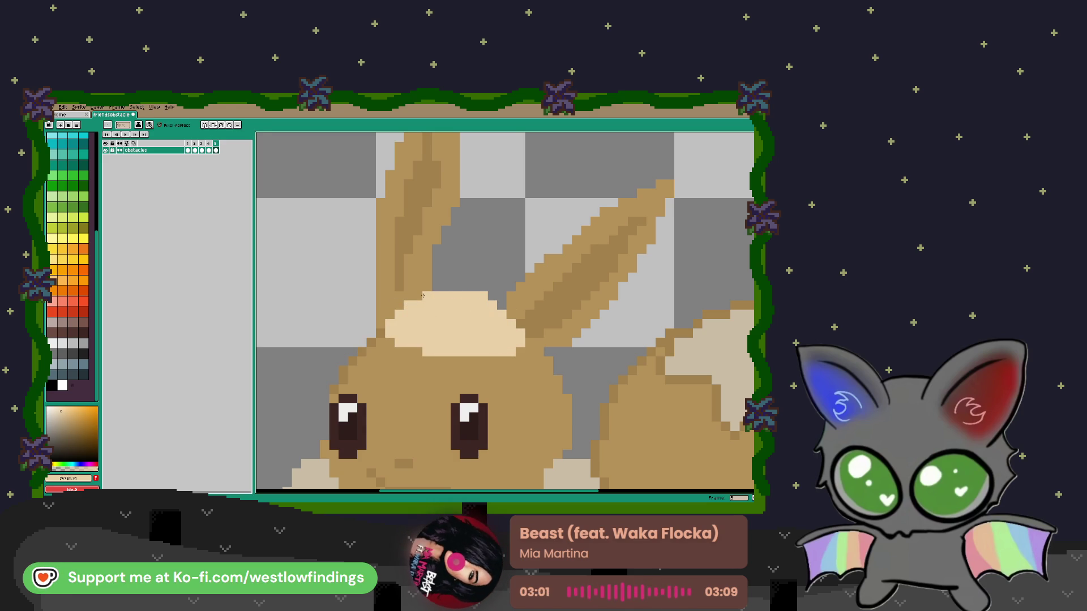
pyautogui.moveTo(437, 259); pyautogui.dragTo(495, 266)
pyautogui.moveTo(502, 311)
pyautogui.mouseDown()
pyautogui.moveTo(476, 272)
pyautogui.moveTo(494, 280)
pyautogui.moveTo(438, 274)
pyautogui.mouseUp()
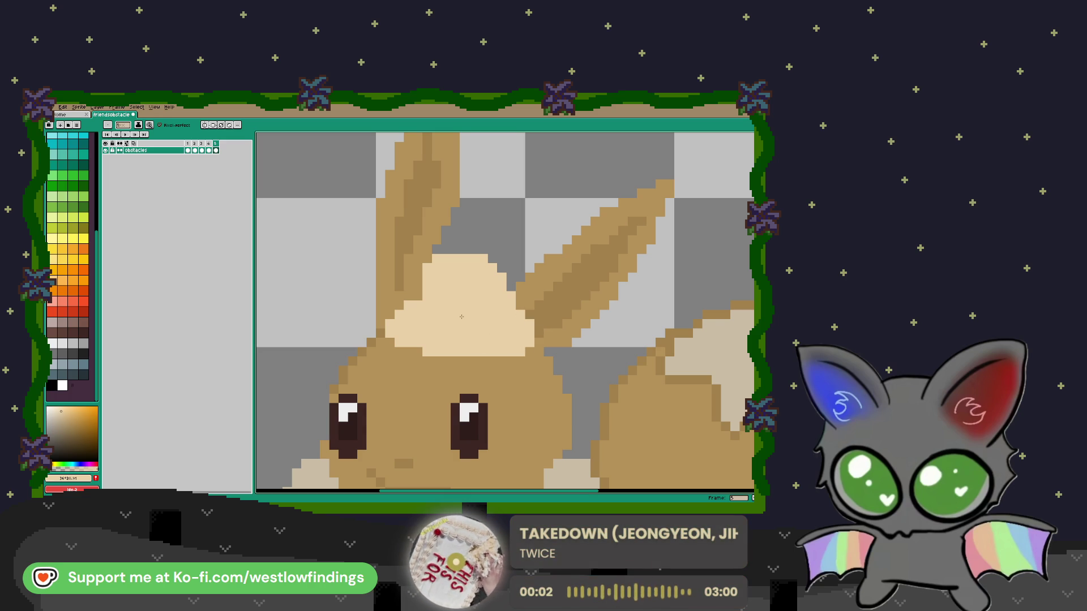
pyautogui.hscroll(-3, 464, 320)
pyautogui.keyDown('alt'); pyautogui.click(477, 301); pyautogui.keyUp('alt')
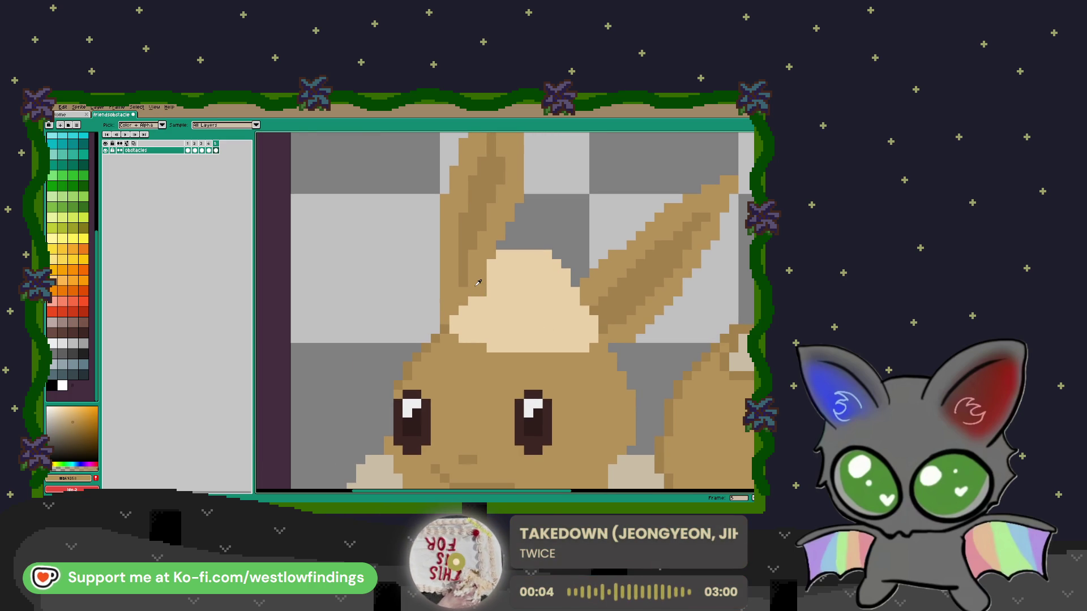
pyautogui.scroll(-1, 470, 300)
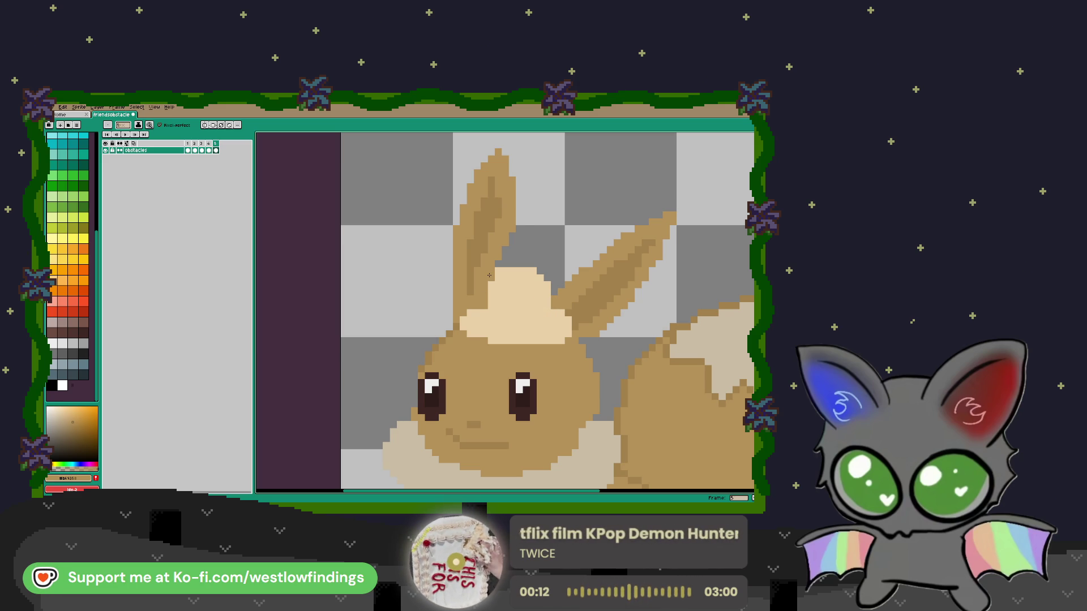
pyautogui.press('b')
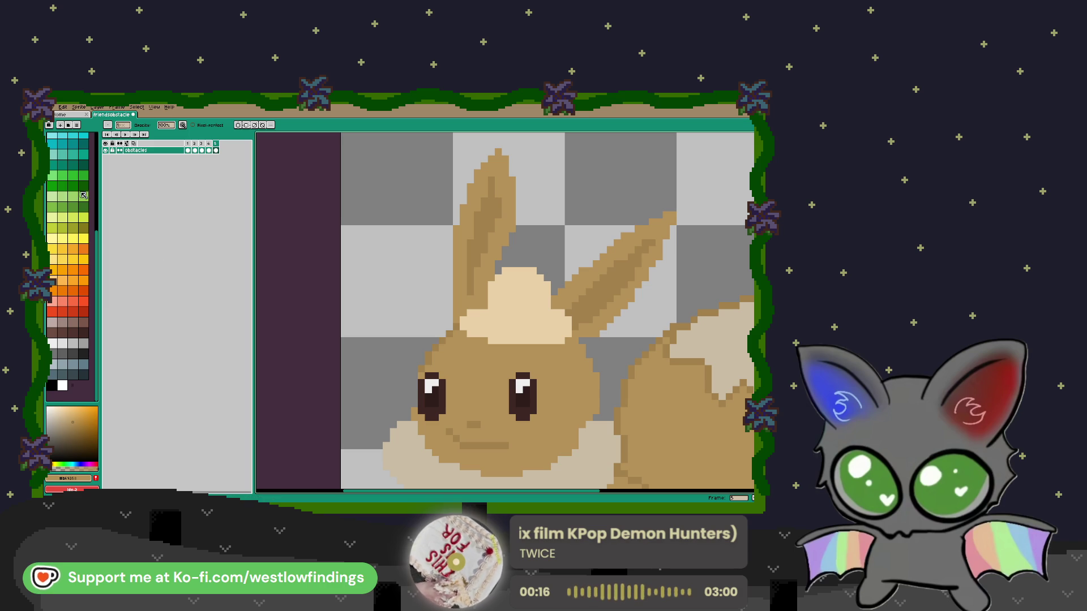
# Pencil green, light grey and red palette stripes side by side across the cream hat
pyautogui.click(72, 175)
pyautogui.press('b')
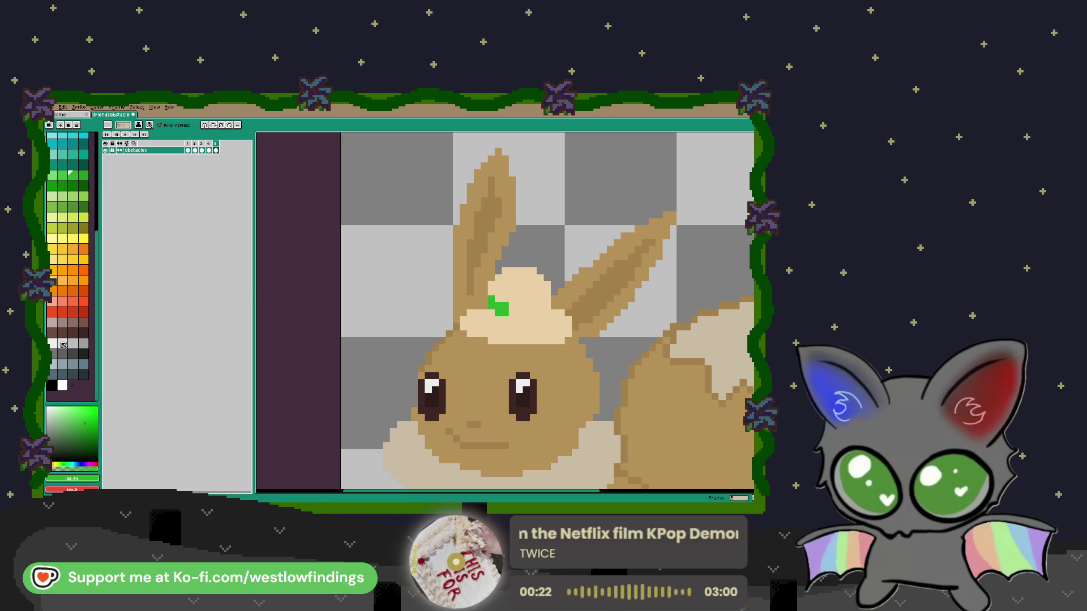
pyautogui.click(53, 332)
pyautogui.click(63, 345)
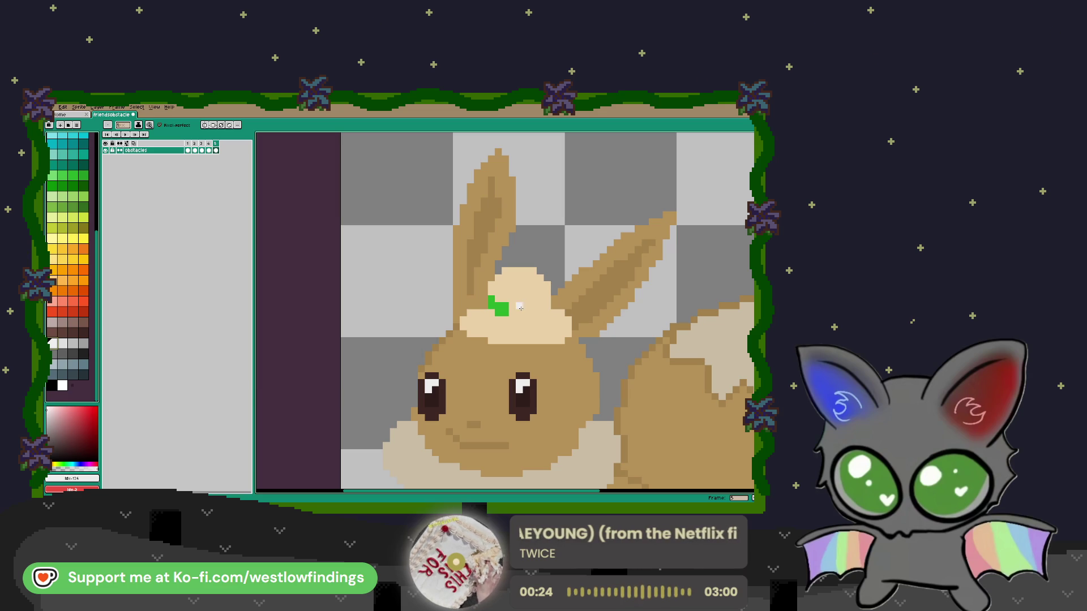
pyautogui.moveTo(513, 310); pyautogui.dragTo(526, 311)
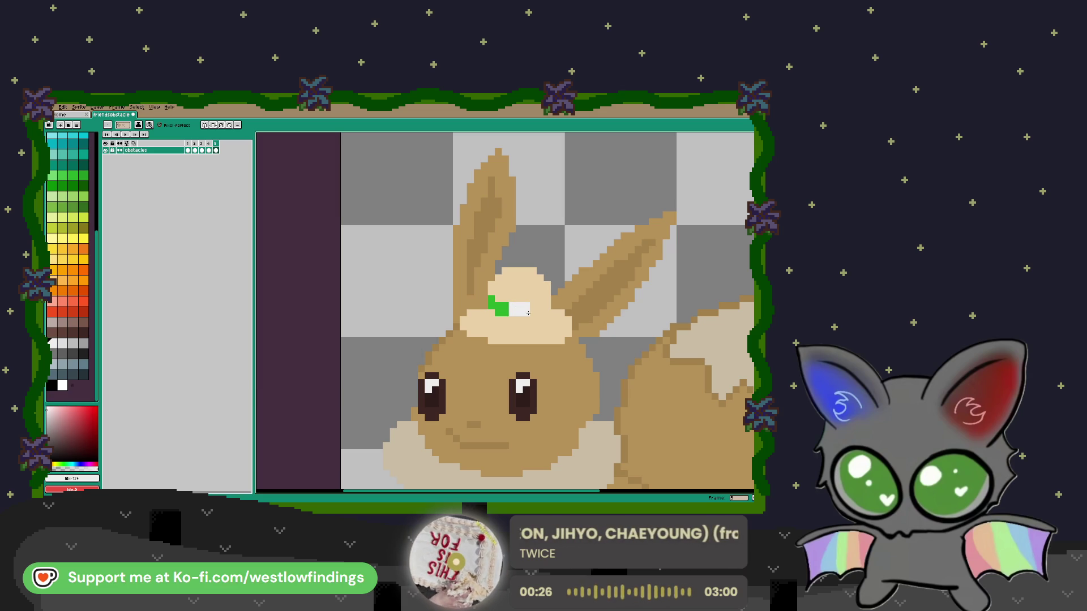
pyautogui.scroll(5, 99, 261)
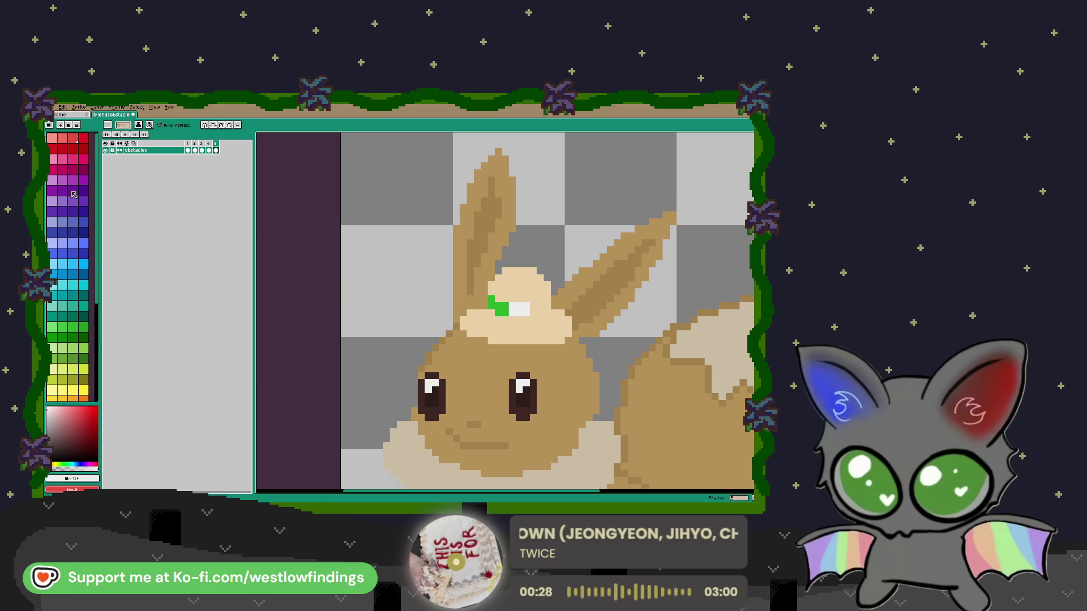
pyautogui.click(83, 137)
pyautogui.moveTo(533, 305); pyautogui.dragTo(538, 307)
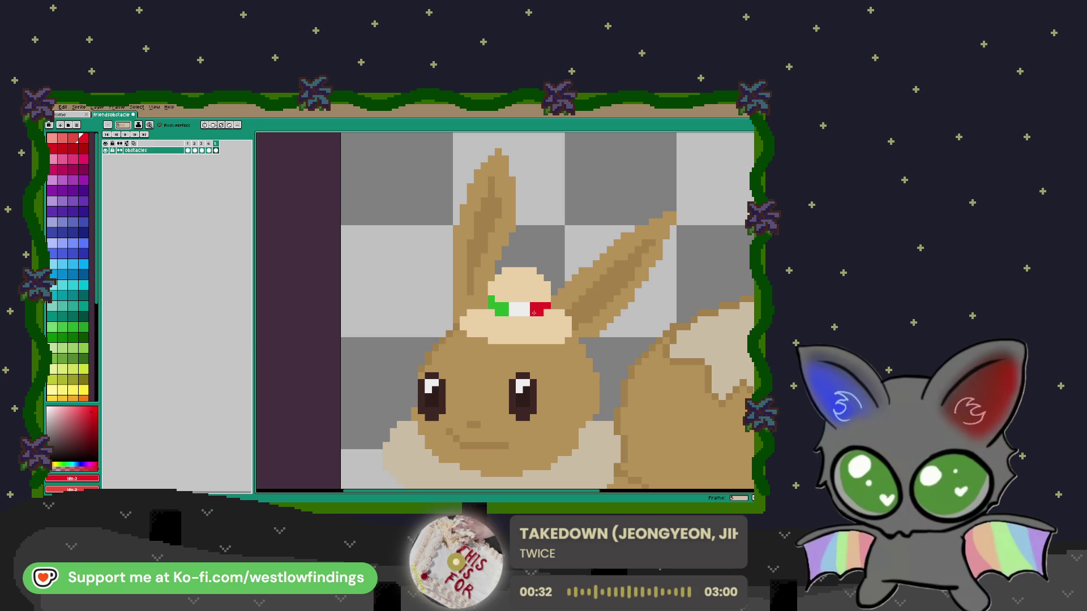
pyautogui.scroll(-4, 547, 302)
pyautogui.scroll(2, 508, 353)
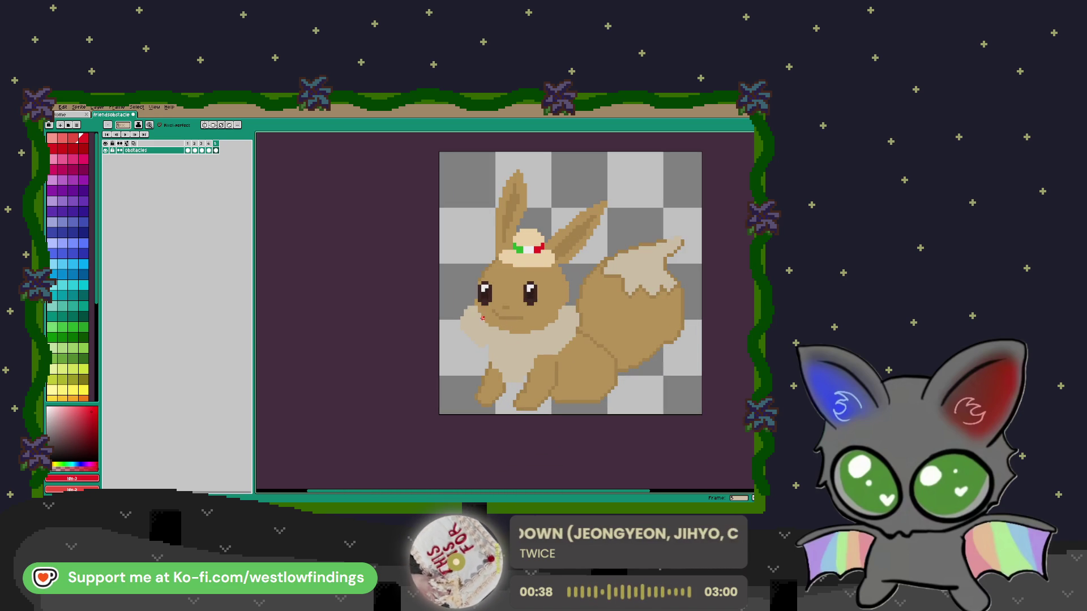
# Sample the light cream chest colour and paint it along the ruff's left edge and below the chin
pyautogui.press('i')
pyautogui.click(489, 309)
pyautogui.press('b')
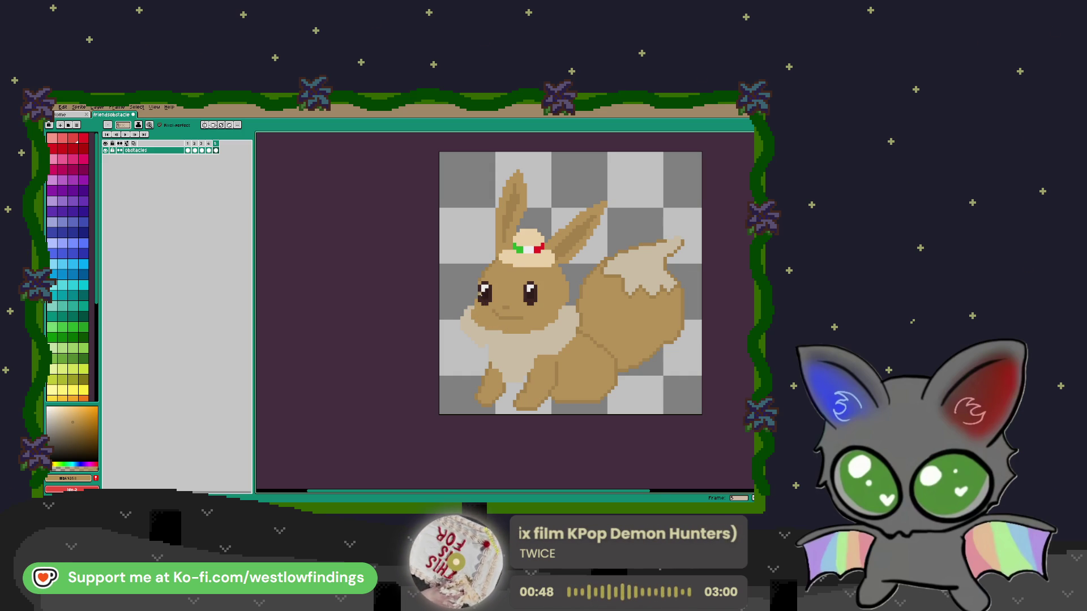
pyautogui.click(517, 339)
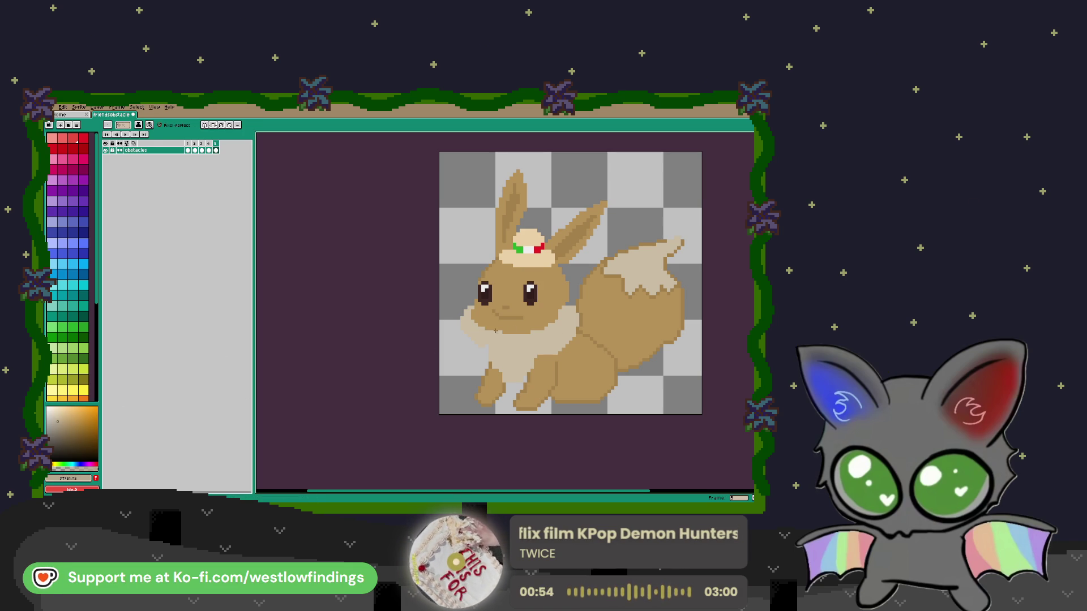
pyautogui.scroll(3, 509, 329)
pyautogui.moveTo(428, 291); pyautogui.dragTo(428, 303)
pyautogui.moveTo(462, 357)
pyautogui.mouseDown()
pyautogui.moveTo(478, 358)
pyautogui.moveTo(428, 261)
pyautogui.moveTo(453, 328)
pyautogui.moveTo(501, 358)
pyautogui.mouseUp()
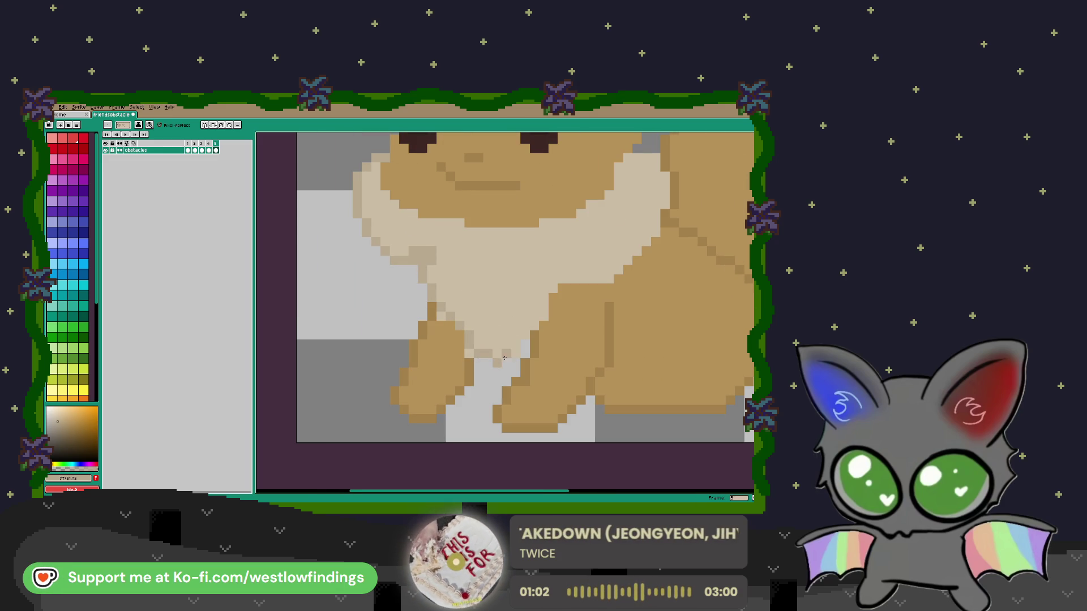
# Clear the stray tan pixel below the chin and fill the dark spot with light beige
pyautogui.click(498, 363)
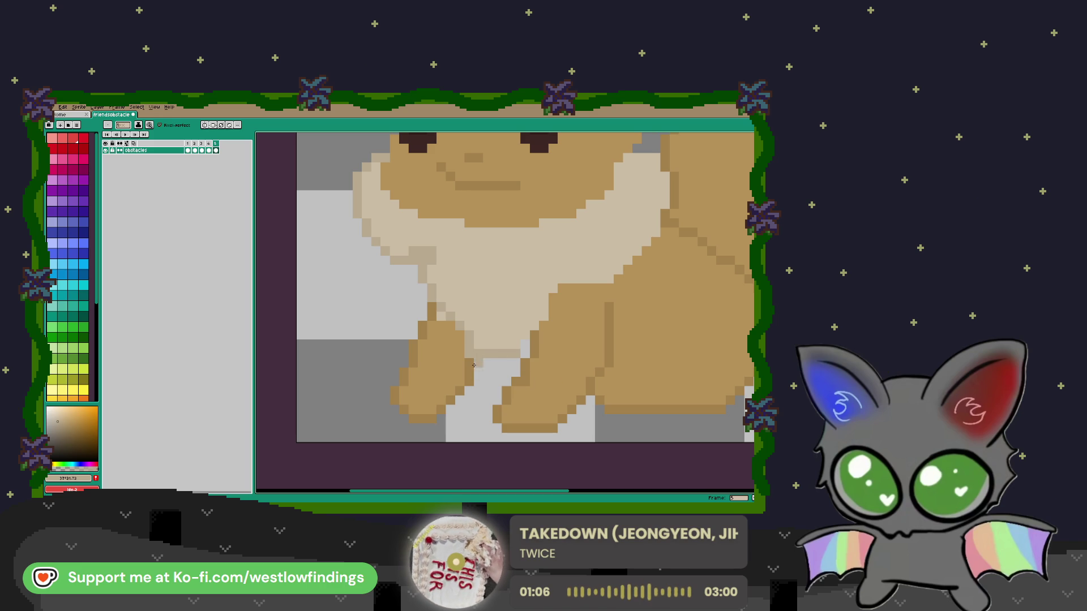
pyautogui.press('i')
pyautogui.press('b')
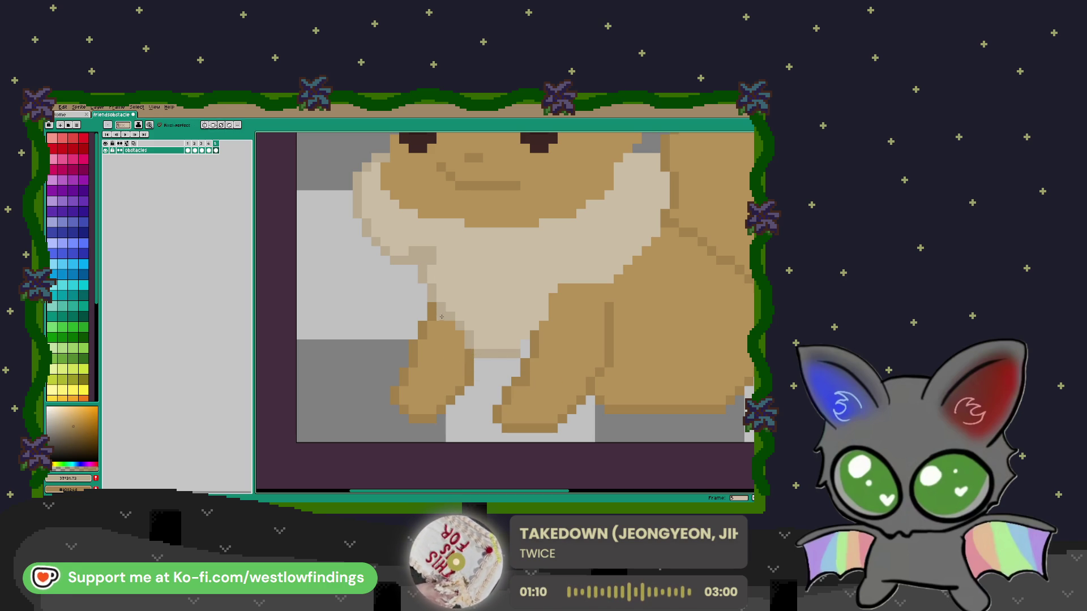
pyautogui.press('i')
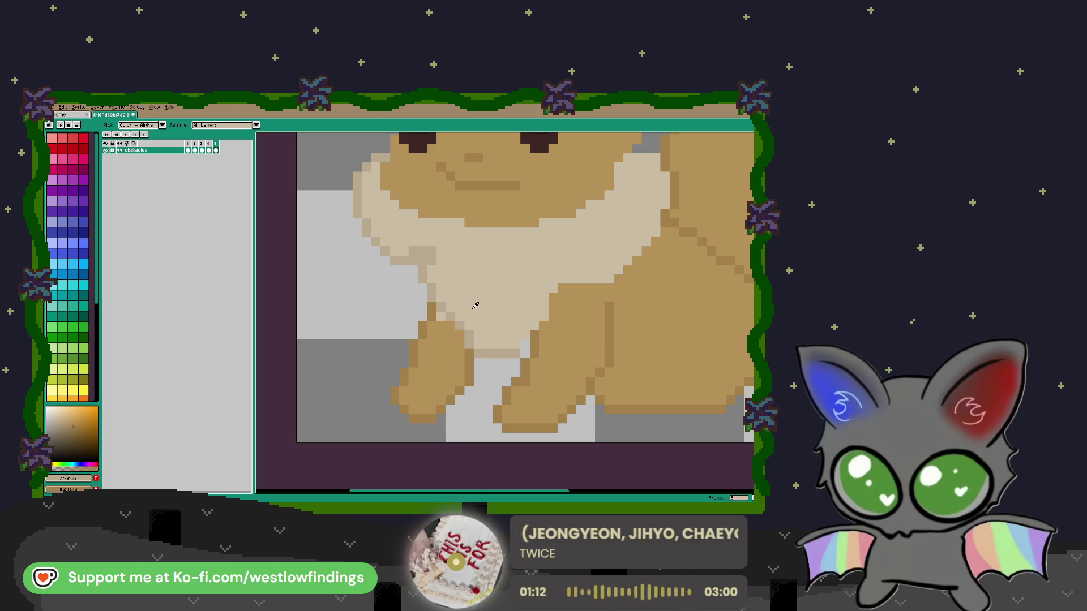
pyautogui.click(441, 317)
pyautogui.press('b')
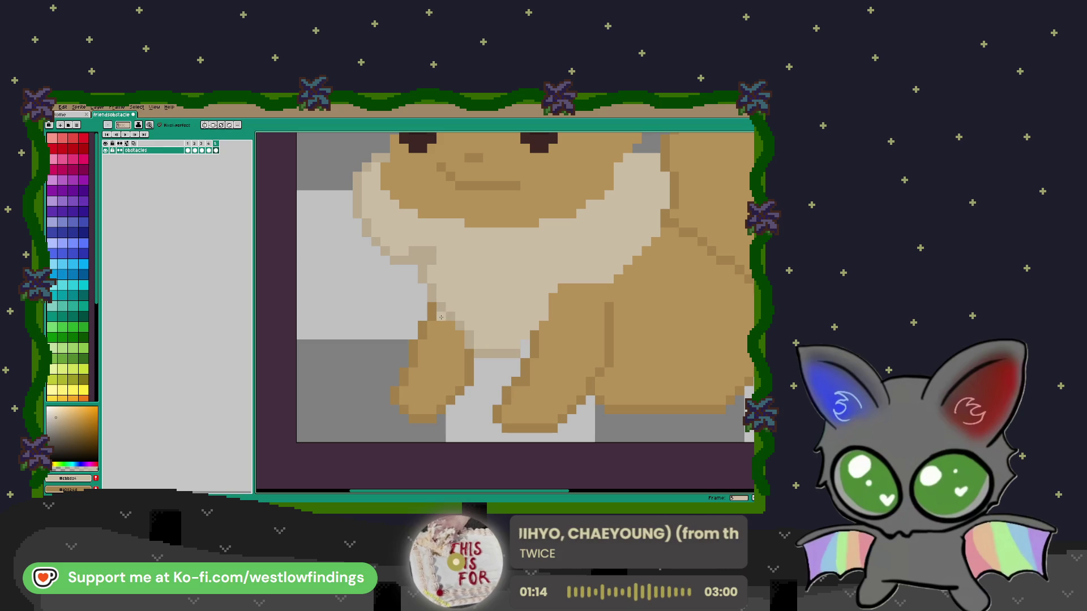
pyautogui.click(442, 309)
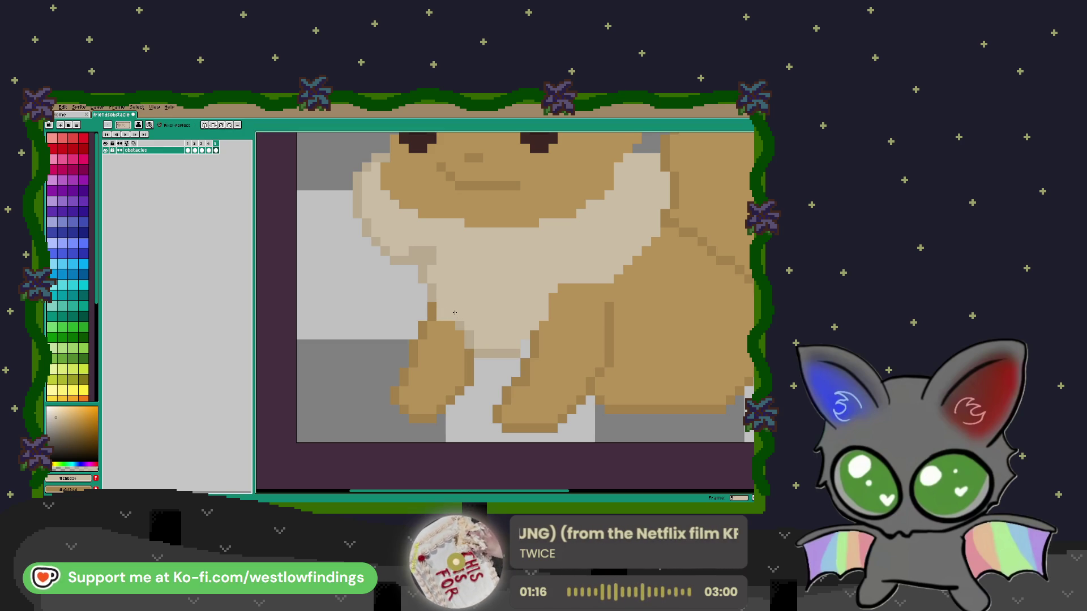
# Sample a darker beige and shade pixels along the ruff's lower and right edges
pyautogui.press('i')
pyautogui.click(436, 309)
pyautogui.press('b')
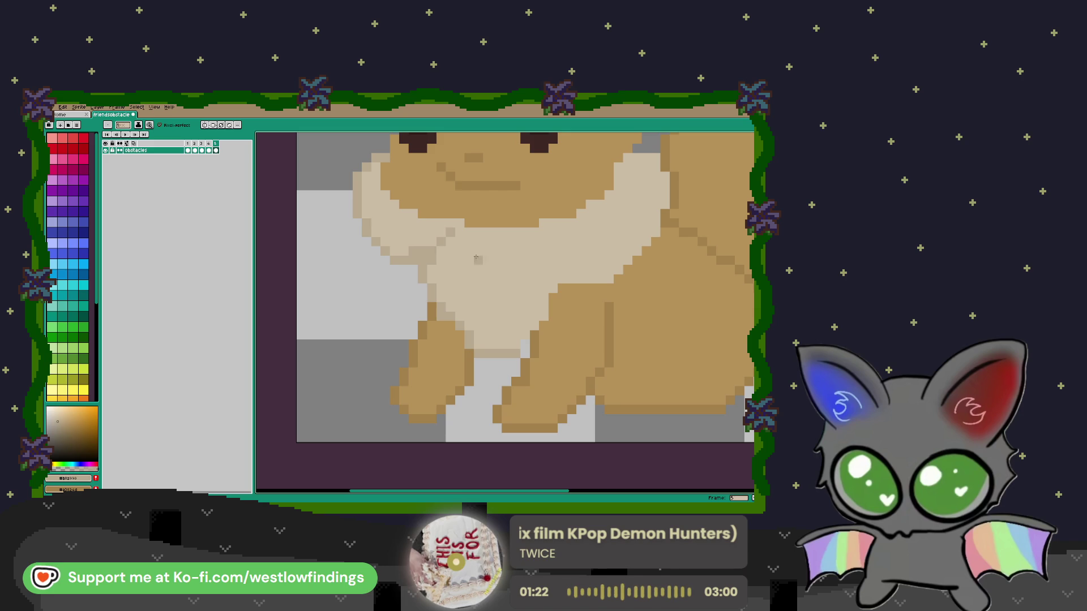
pyautogui.hscroll(3, 455, 273)
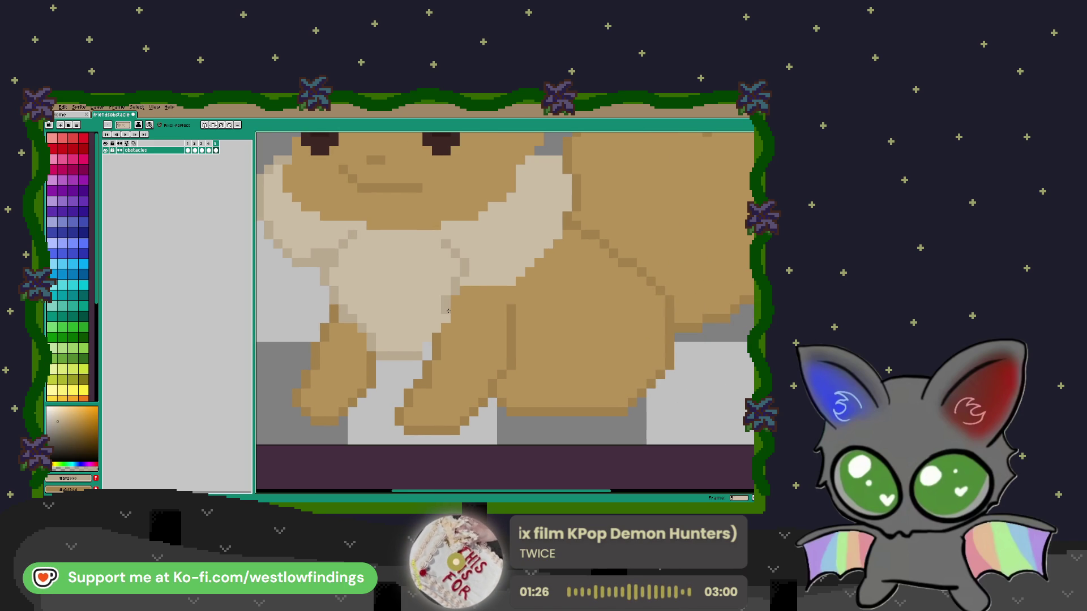
pyautogui.click(428, 338)
pyautogui.click(427, 346)
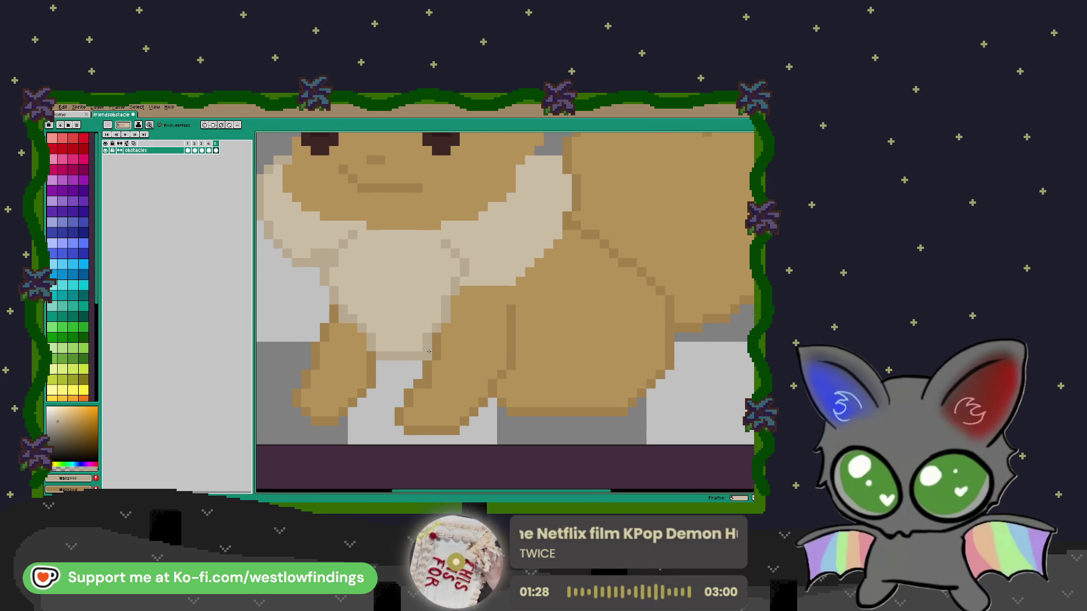
pyautogui.scroll(3, 466, 238)
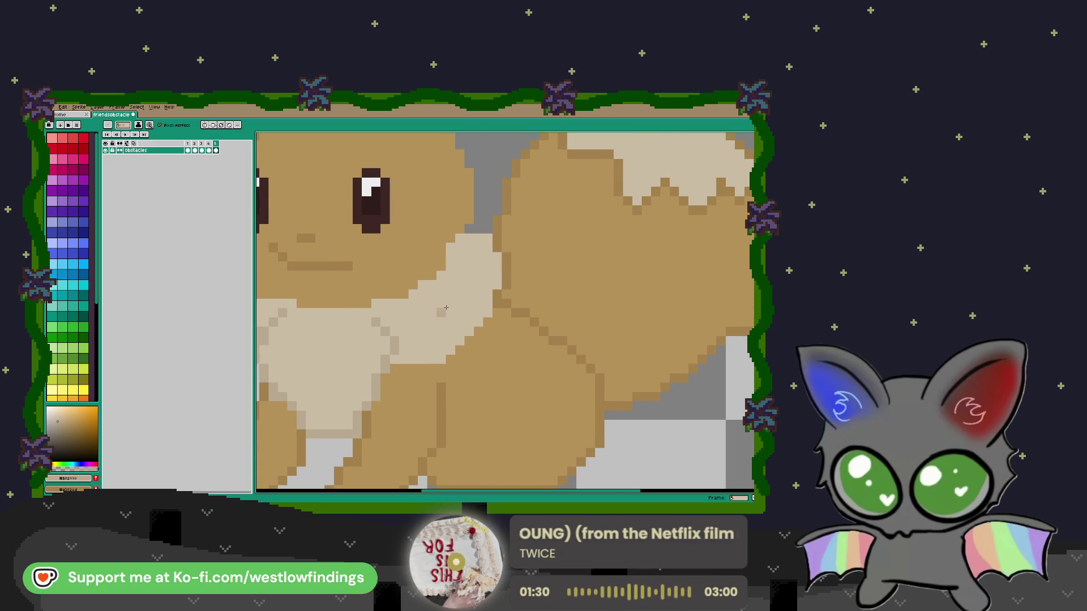
pyautogui.click(462, 237)
pyautogui.click(487, 248)
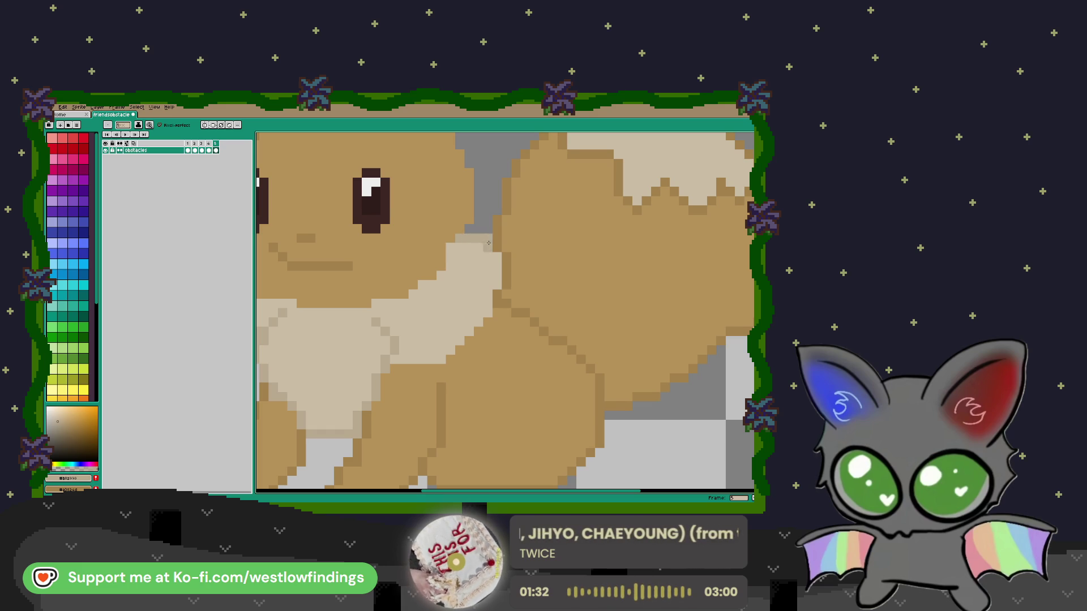
pyautogui.click(488, 299)
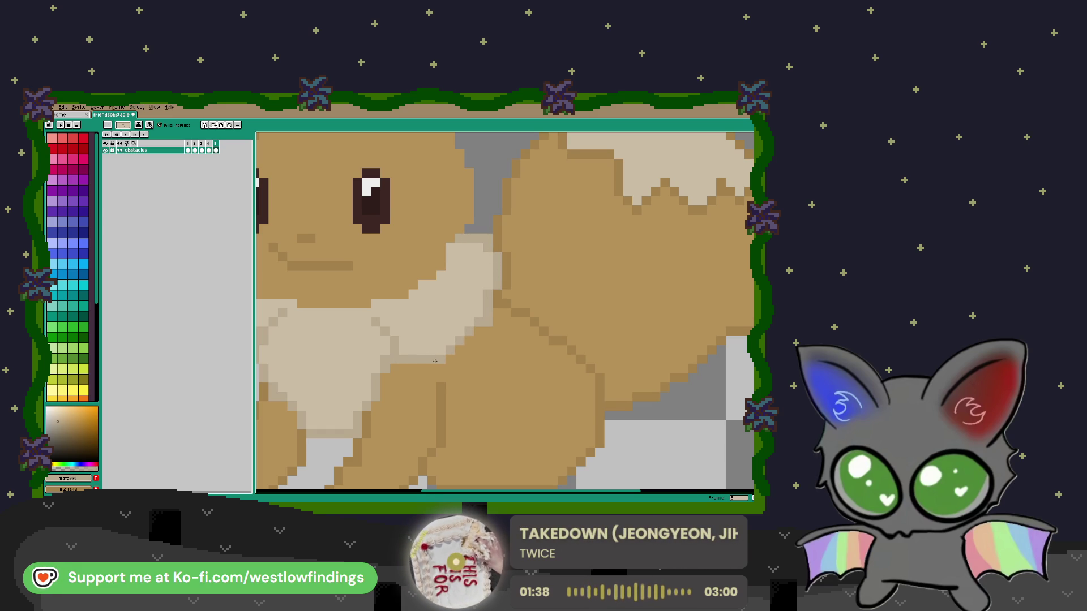
pyautogui.scroll(-2, 434, 361)
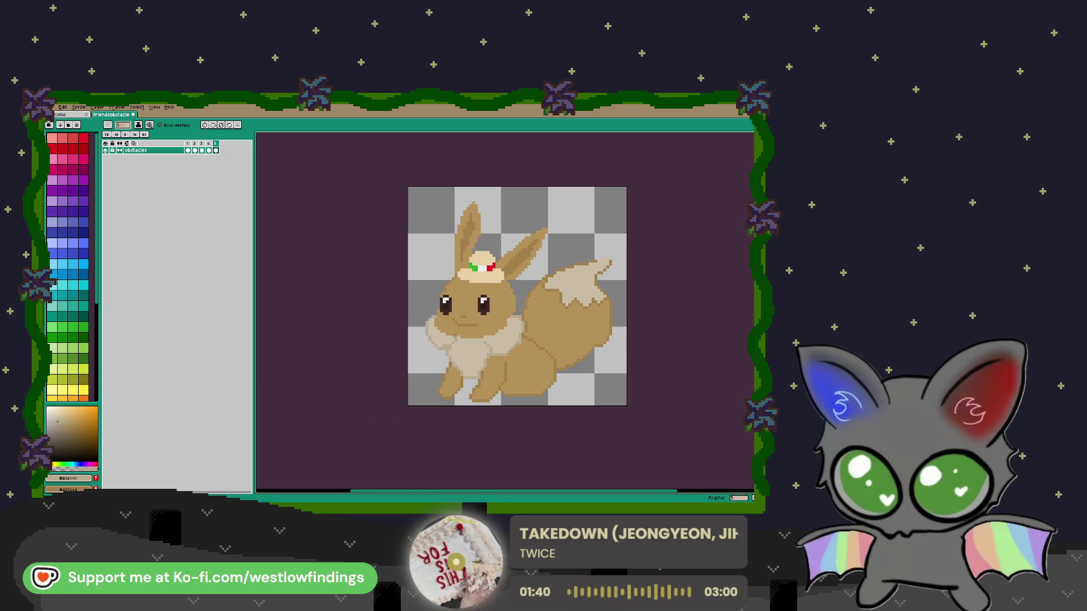
# Paint over the long mouth line with the sampled tan face colour, undoing a stray dark stroke
pyautogui.scroll(4, 454, 336)
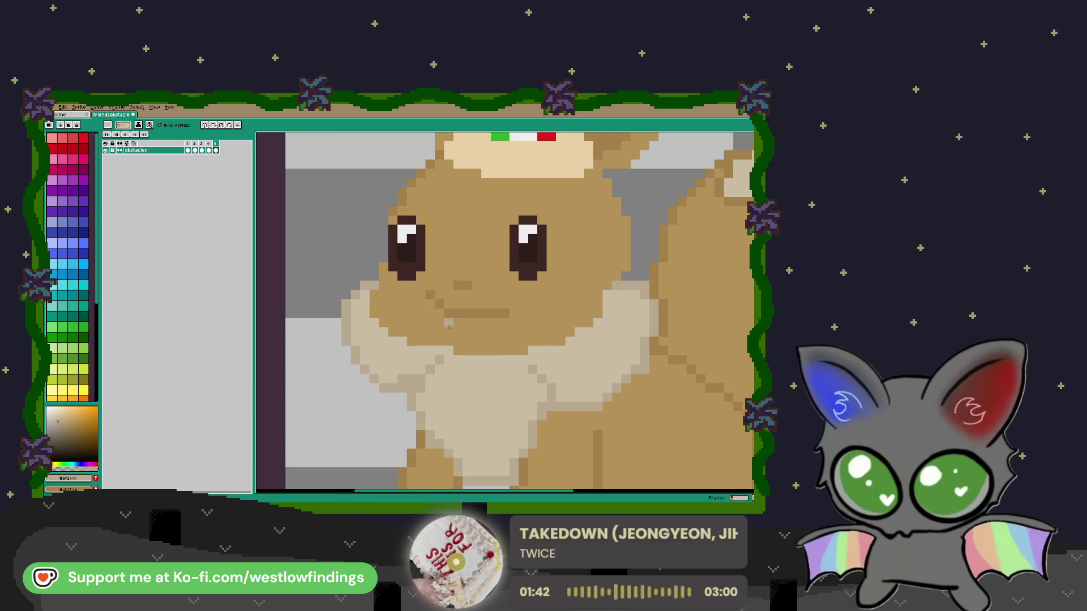
pyautogui.press('i')
pyautogui.click(474, 298)
pyautogui.press('b')
pyautogui.moveTo(458, 313)
pyautogui.mouseDown()
pyautogui.moveTo(507, 313)
pyautogui.moveTo(430, 295)
pyautogui.mouseUp()
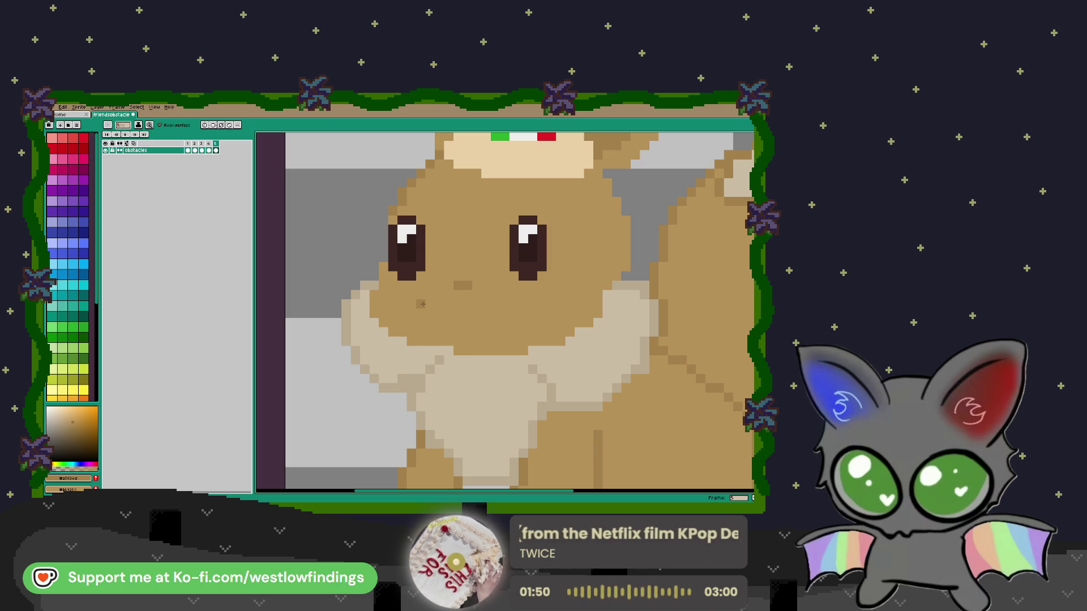
pyautogui.moveTo(421, 303); pyautogui.dragTo(421, 313)
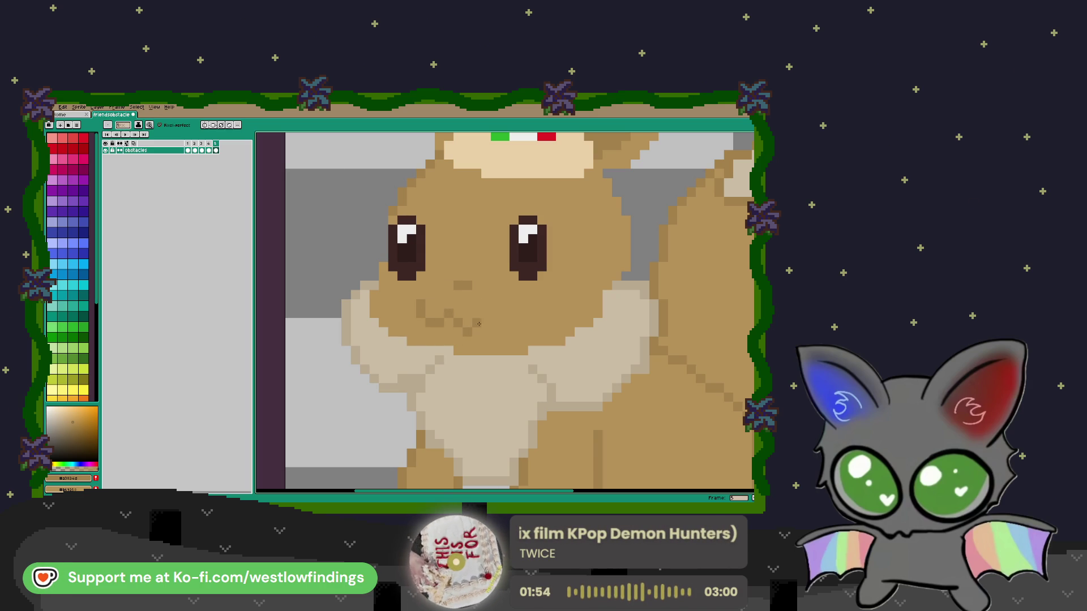
pyautogui.hotkey('ctrl', 'z')
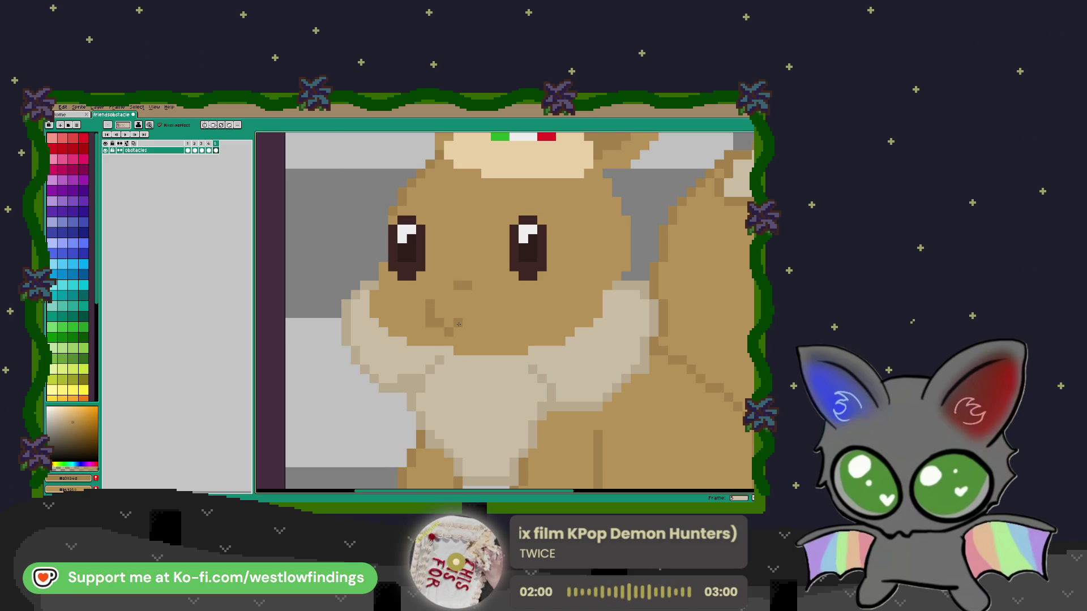
# Draw a small curved mouth in darker brown and shade the neck-fur edge below the cheek
pyautogui.click(467, 313)
pyautogui.click(476, 322)
pyautogui.click(486, 332)
pyautogui.click(494, 323)
pyautogui.click(503, 322)
pyautogui.click(512, 304)
pyautogui.click(551, 349)
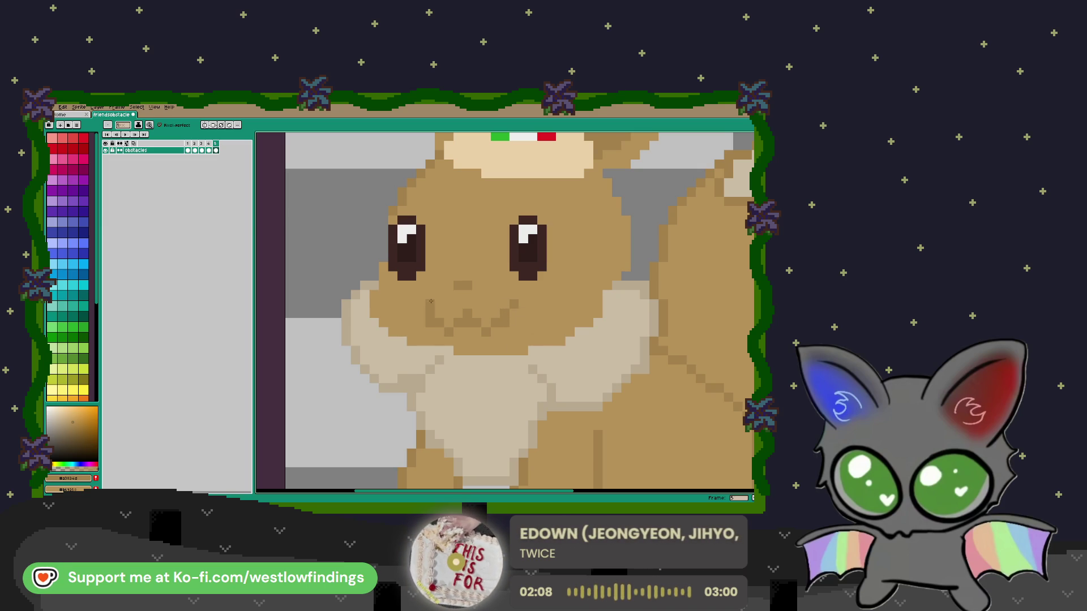
pyautogui.scroll(-4, 523, 369)
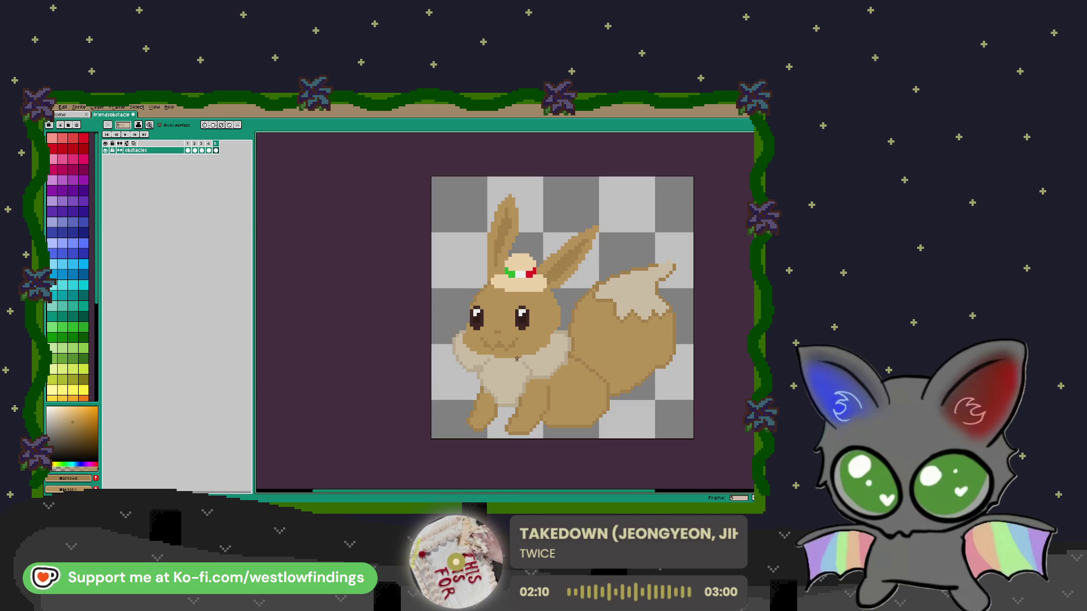
# Undo the last pixel change near the mouth and return to the Pencil
pyautogui.scroll(3, 498, 350)
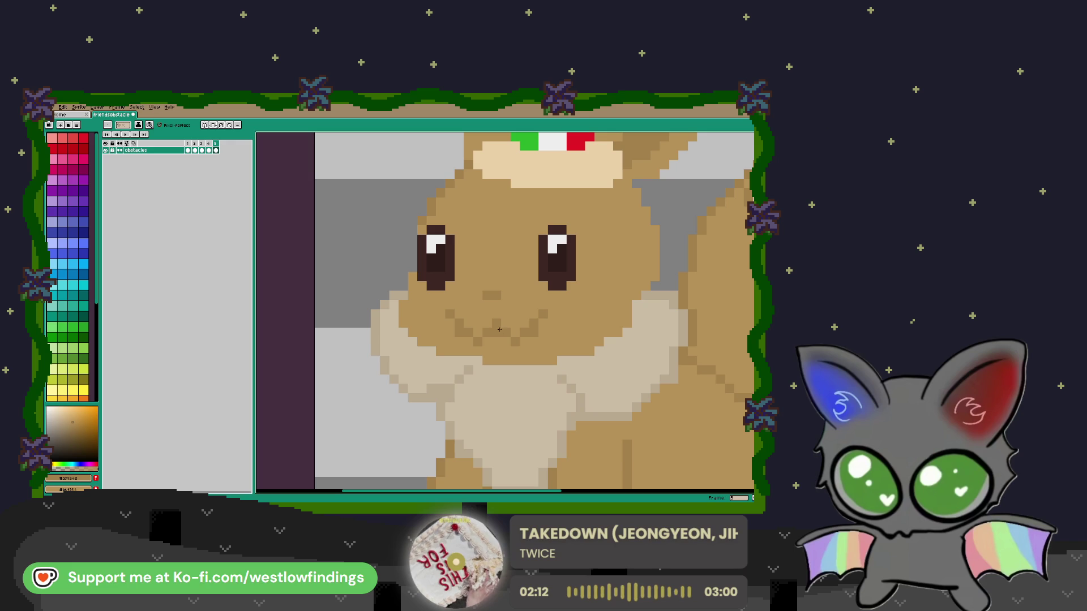
pyautogui.scroll(-4, 501, 384)
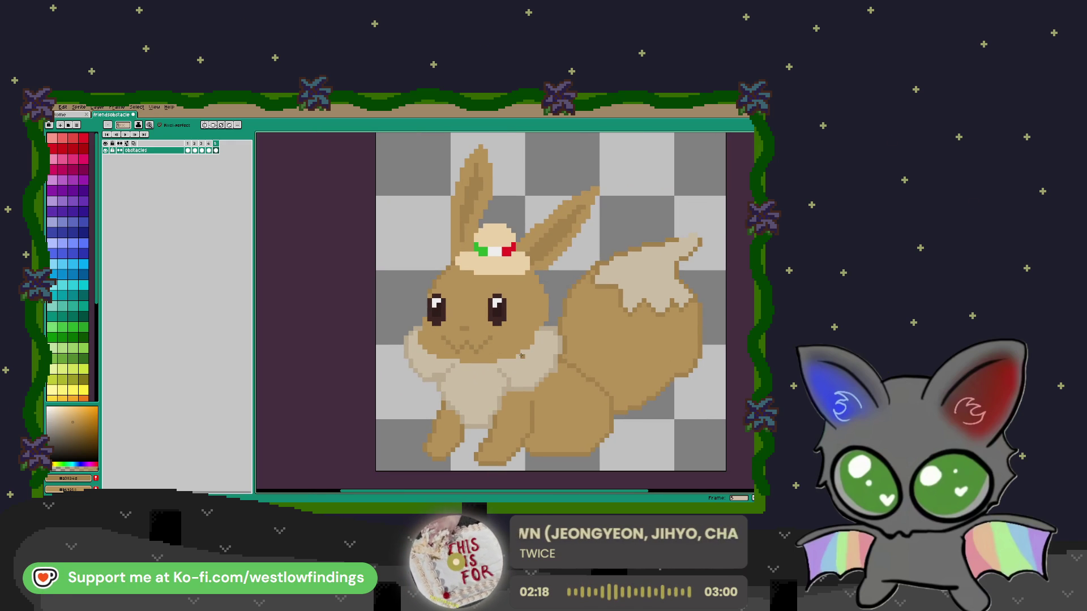
pyautogui.scroll(-2, 521, 355)
pyautogui.scroll(4, 494, 353)
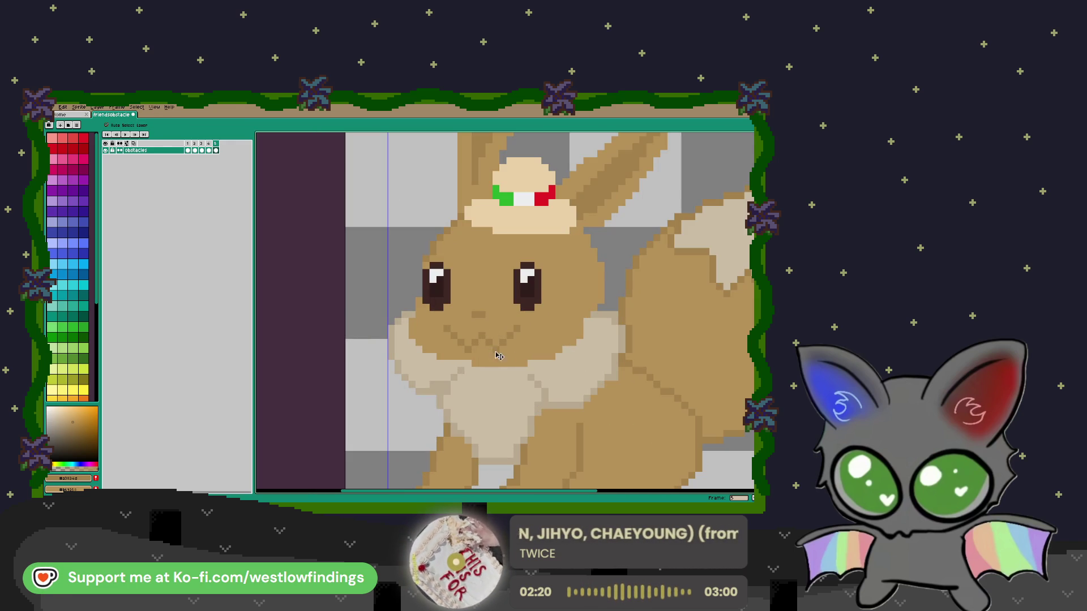
pyautogui.hotkey('ctrl', 'z')
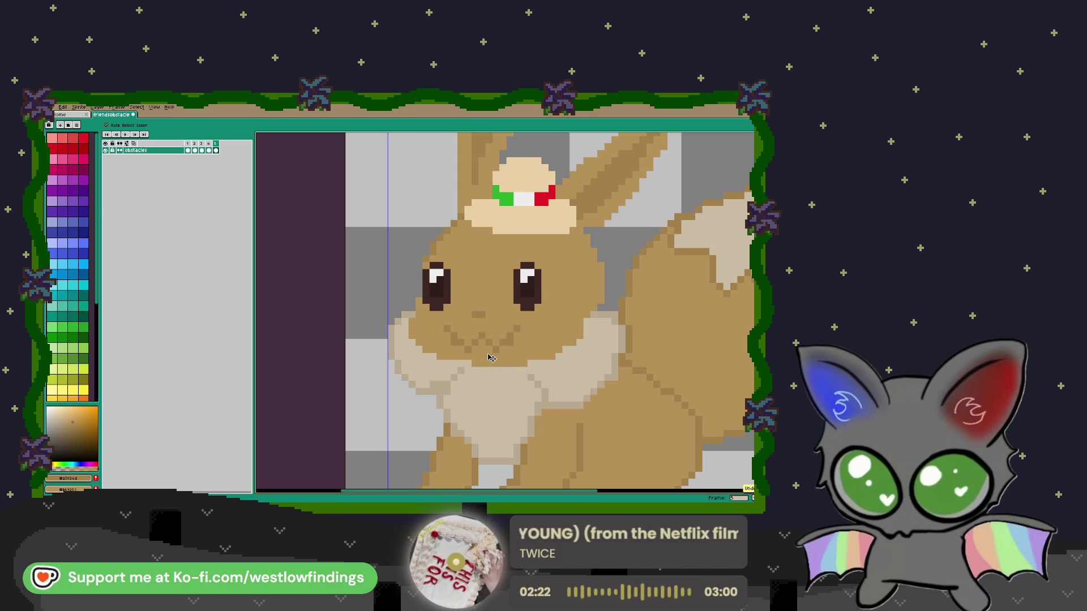
pyautogui.press('b')
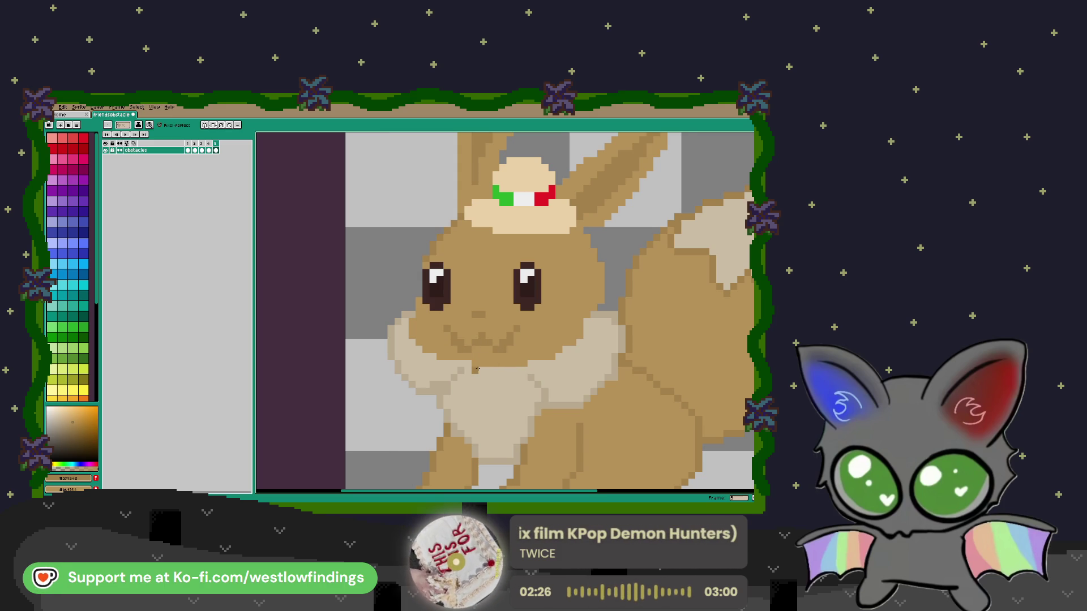
# Zoom to the hat and sample its beige as the drawing colour
pyautogui.scroll(-3, 477, 369)
pyautogui.scroll(4, 479, 361)
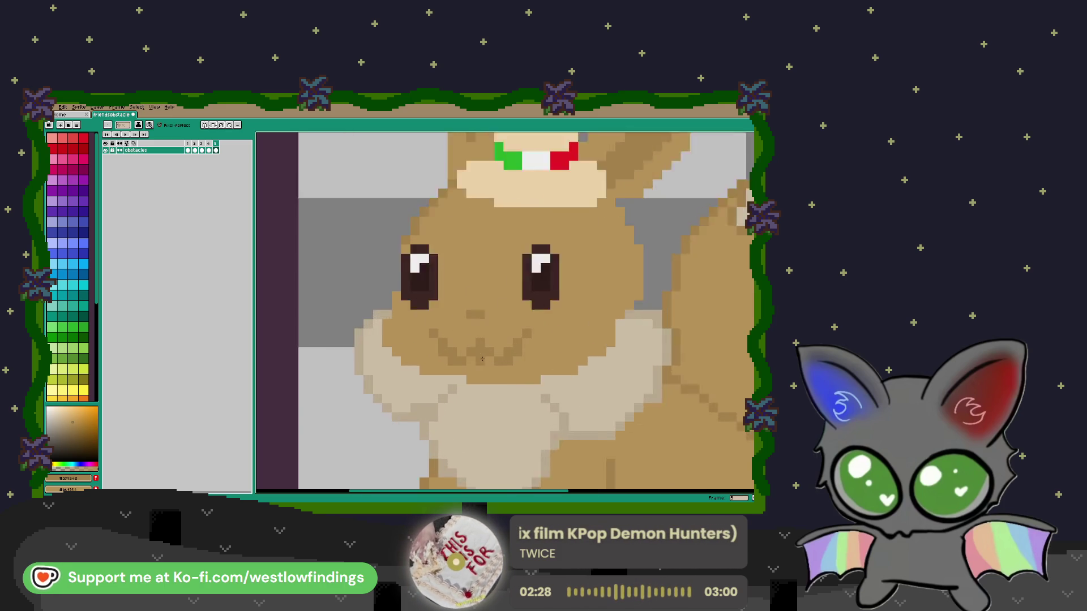
pyautogui.scroll(-4, 481, 330)
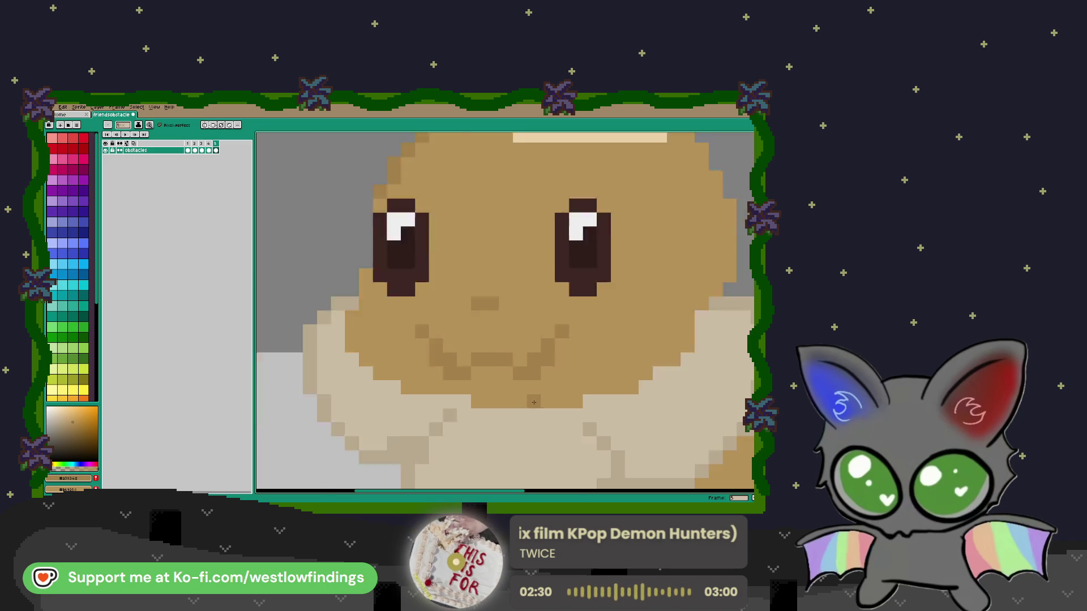
pyautogui.scroll(-3, 496, 379)
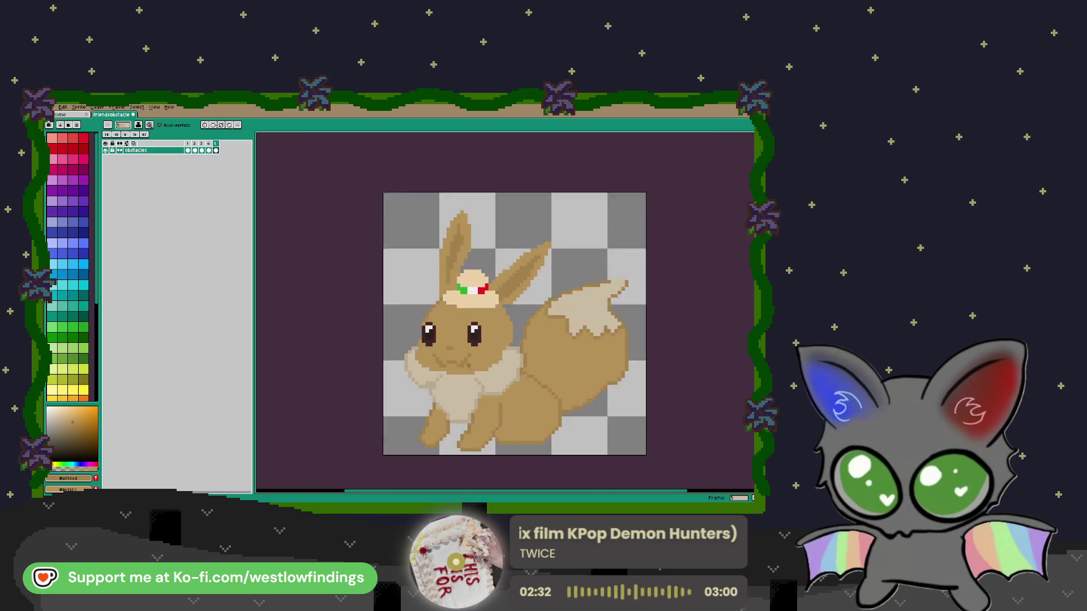
pyautogui.scroll(3, 443, 302)
pyautogui.scroll(3, 444, 302)
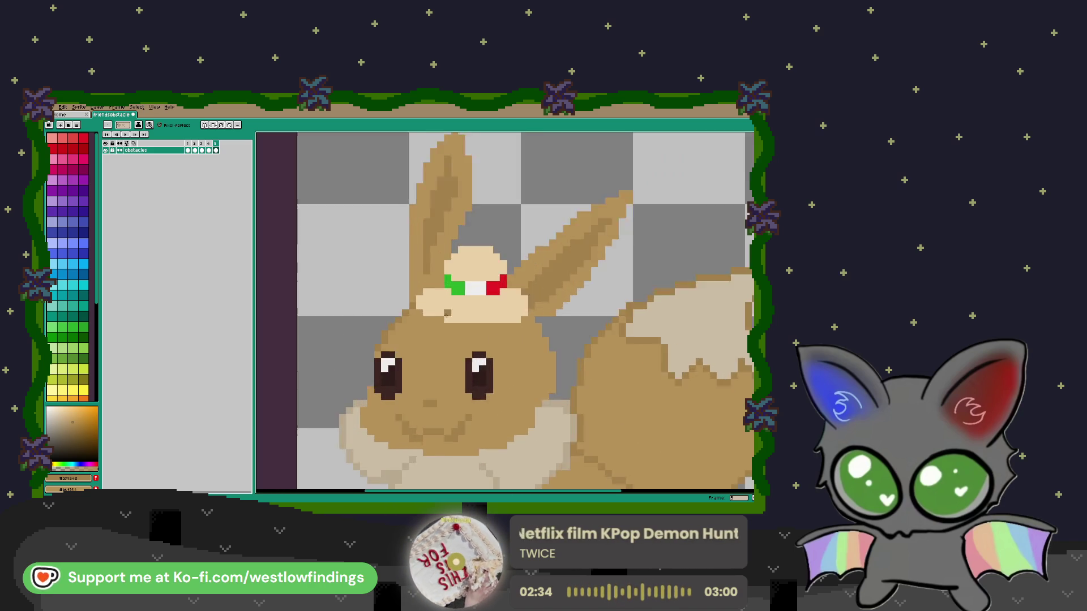
pyautogui.keyDown('alt'); pyautogui.click(461, 303); pyautogui.keyUp('alt')
pyautogui.click(422, 279)
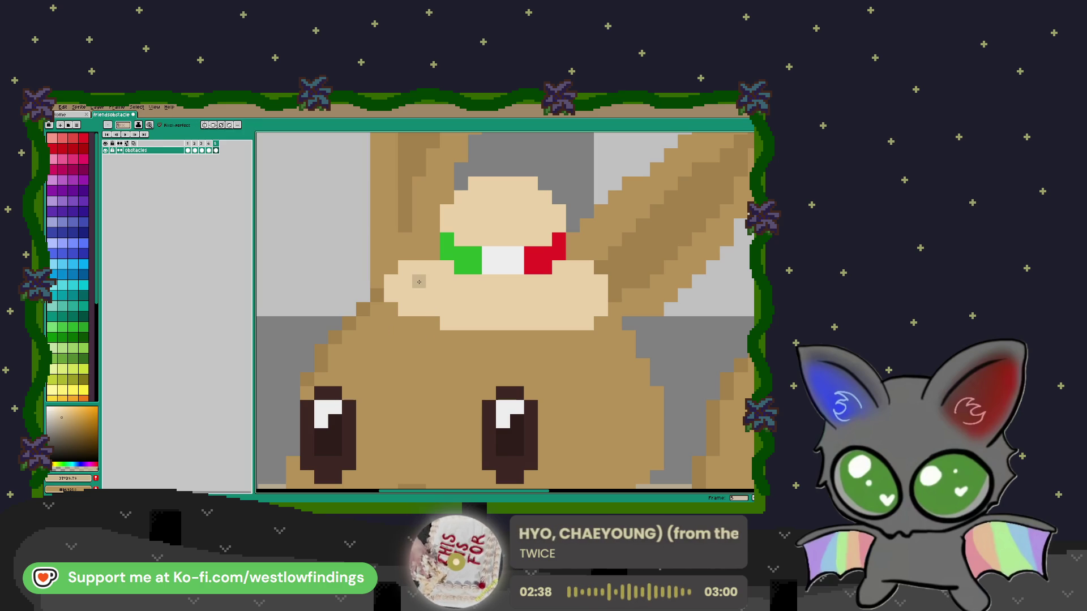
# Draw darker beige pixels along the hat's left and right edges and under the tricolour band
pyautogui.moveTo(404, 267)
pyautogui.mouseDown()
pyautogui.moveTo(391, 295)
pyautogui.moveTo(441, 320)
pyautogui.moveTo(589, 321)
pyautogui.mouseUp()
pyautogui.click(601, 299)
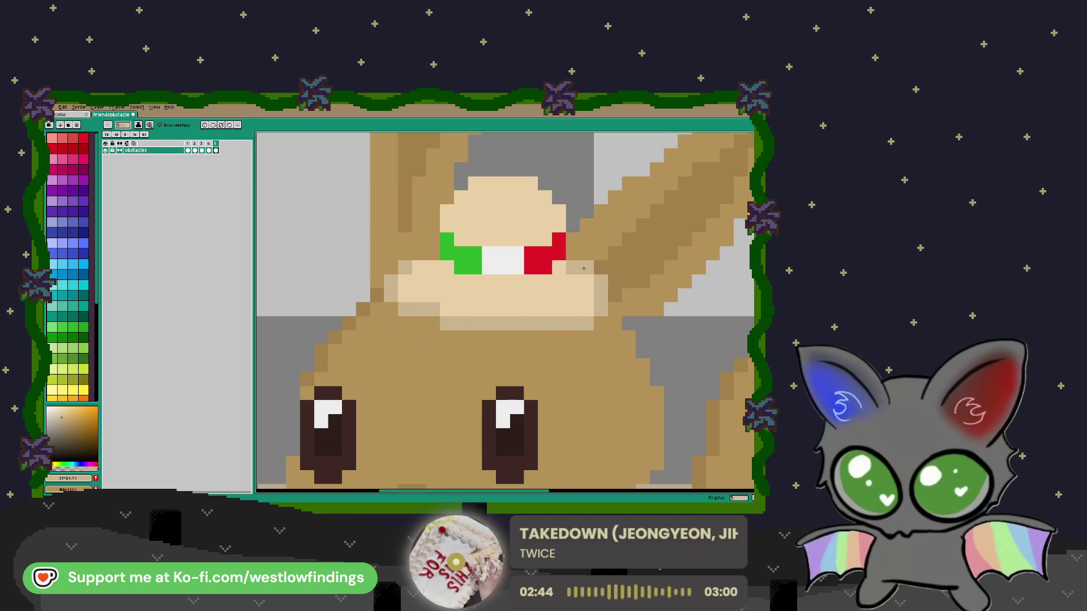
pyautogui.moveTo(483, 281); pyautogui.dragTo(551, 282)
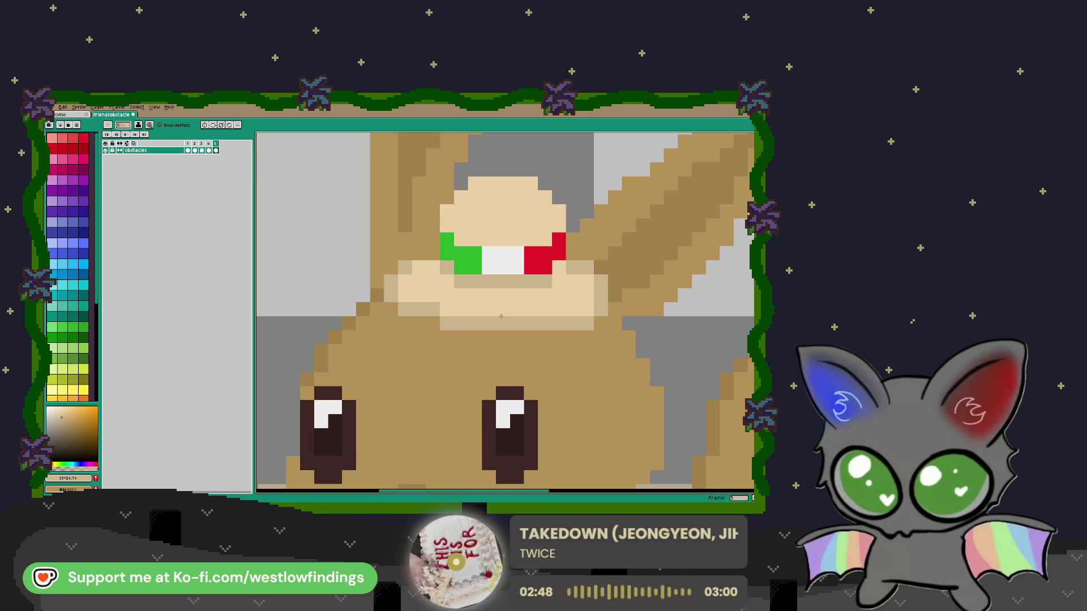
pyautogui.scroll(-2, 448, 316)
pyautogui.scroll(-1, 454, 315)
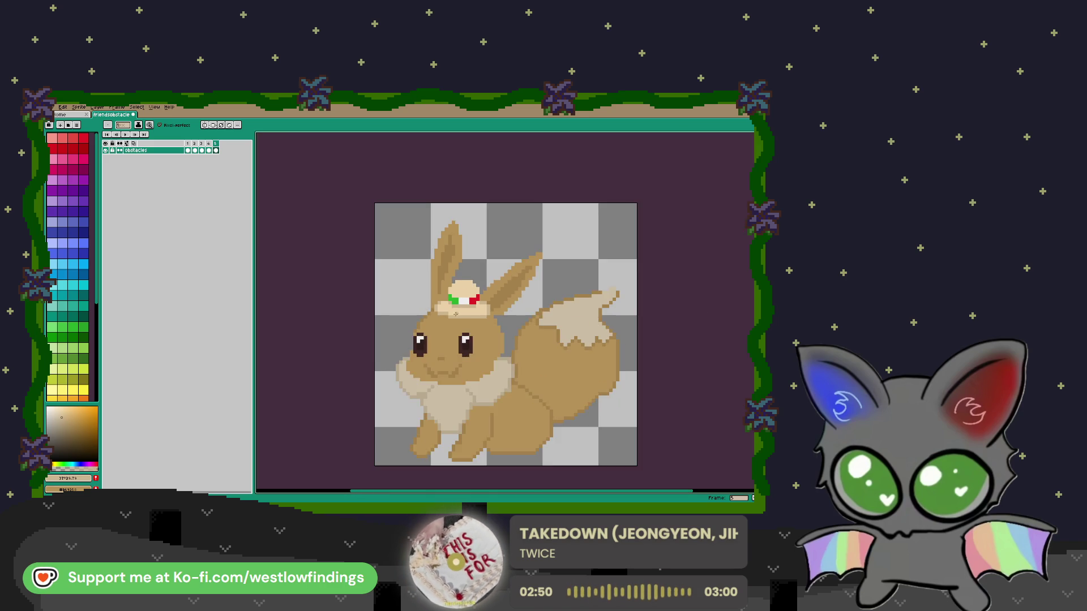
pyautogui.scroll(5, 484, 256)
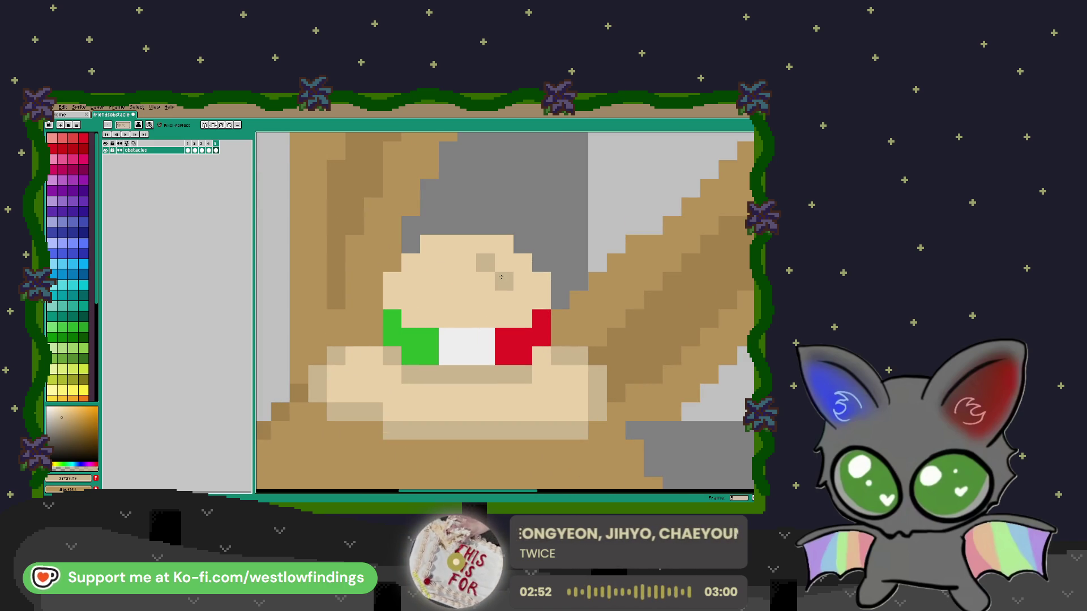
pyautogui.scroll(-4, 501, 276)
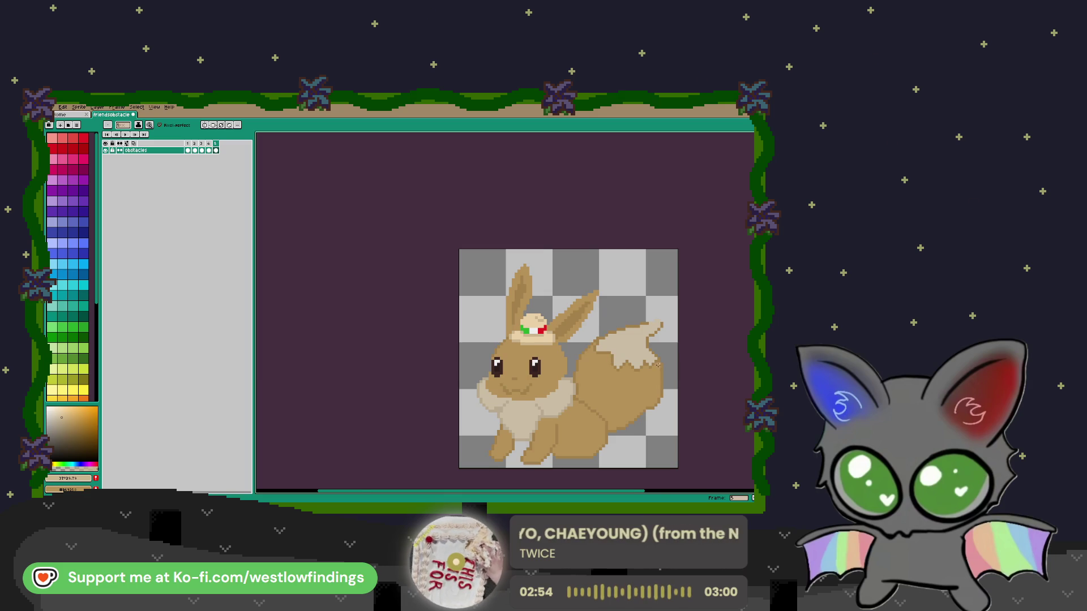
pyautogui.moveTo(658, 366); pyautogui.dragTo(582, 295)
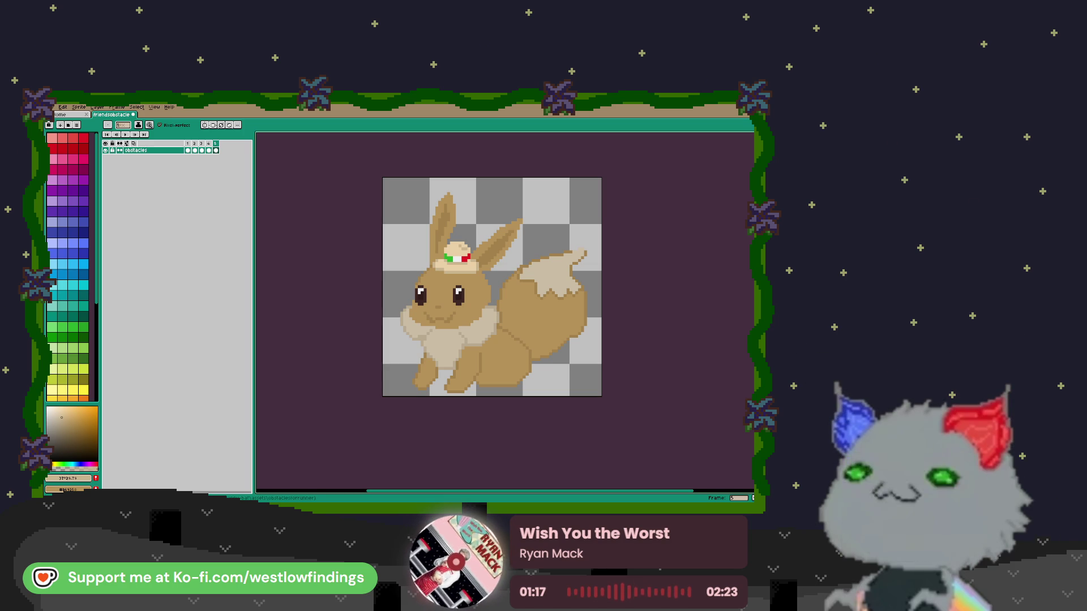
# Paint white over the tan notch in the hat band's white stripe
pyautogui.scroll(8, 456, 263)
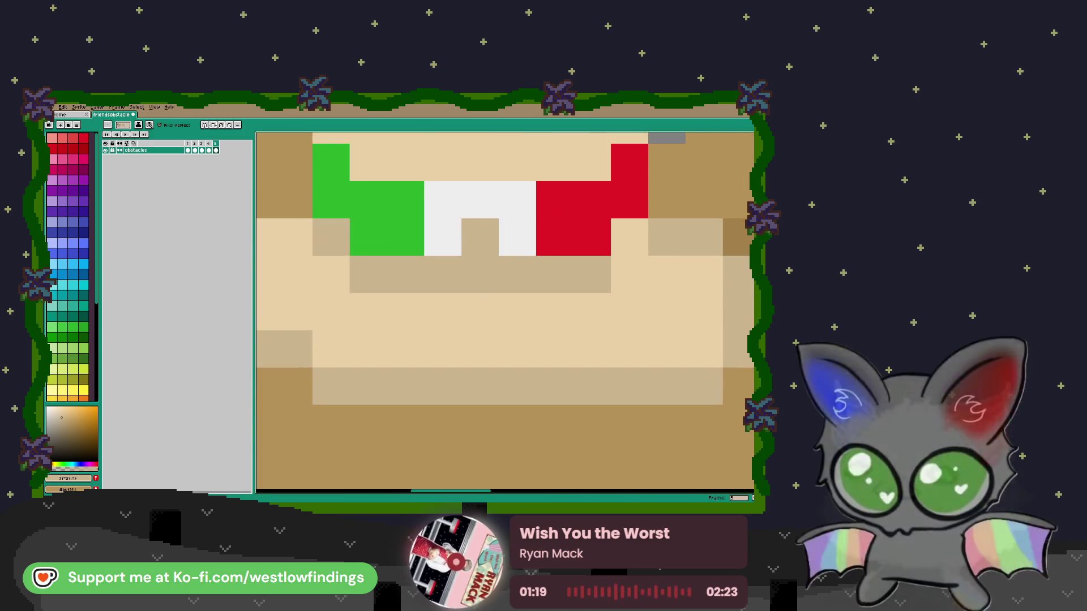
pyautogui.moveTo(453, 215); pyautogui.dragTo(413, 305)
pyautogui.click(440, 327)
pyautogui.click(413, 306)
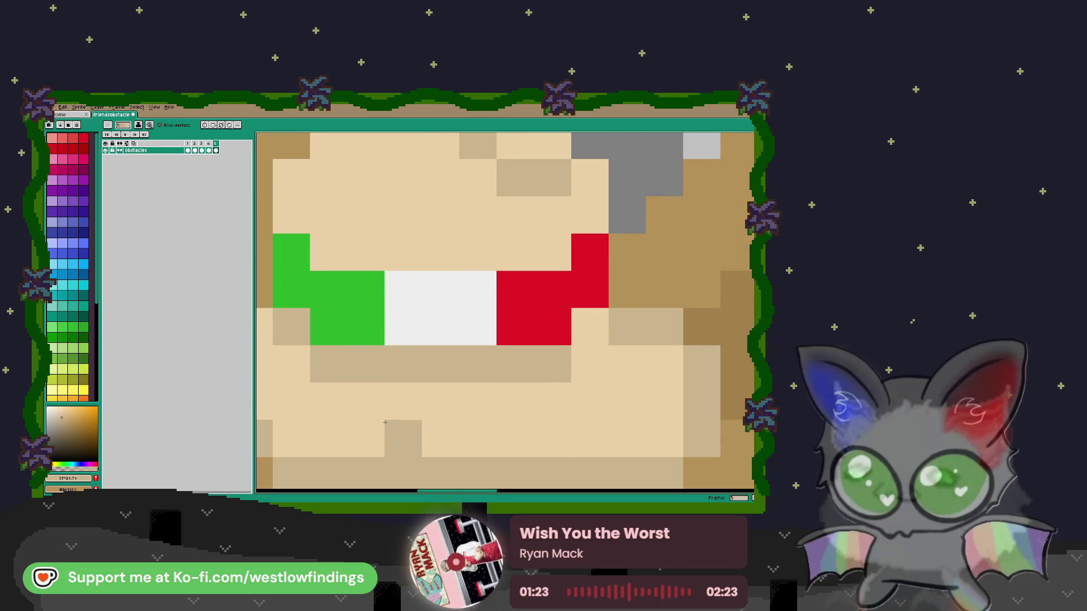
# Place one dark grey pixel inside the white band and recenter on the whole sprite
pyautogui.scroll(-4, 79, 360)
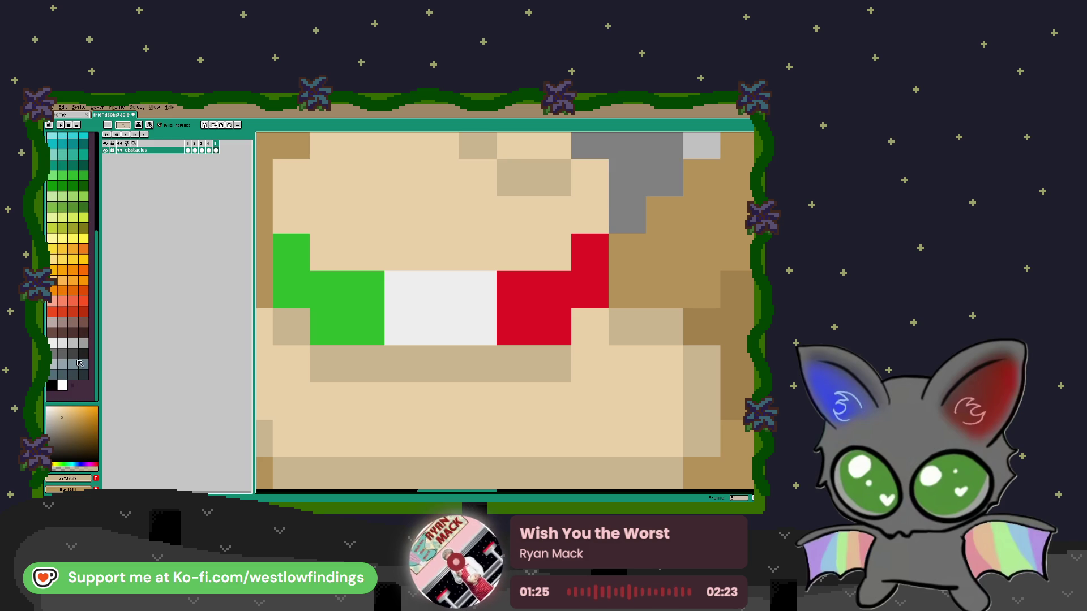
pyautogui.click(81, 354)
pyautogui.click(441, 327)
pyautogui.scroll(-5, 557, 400)
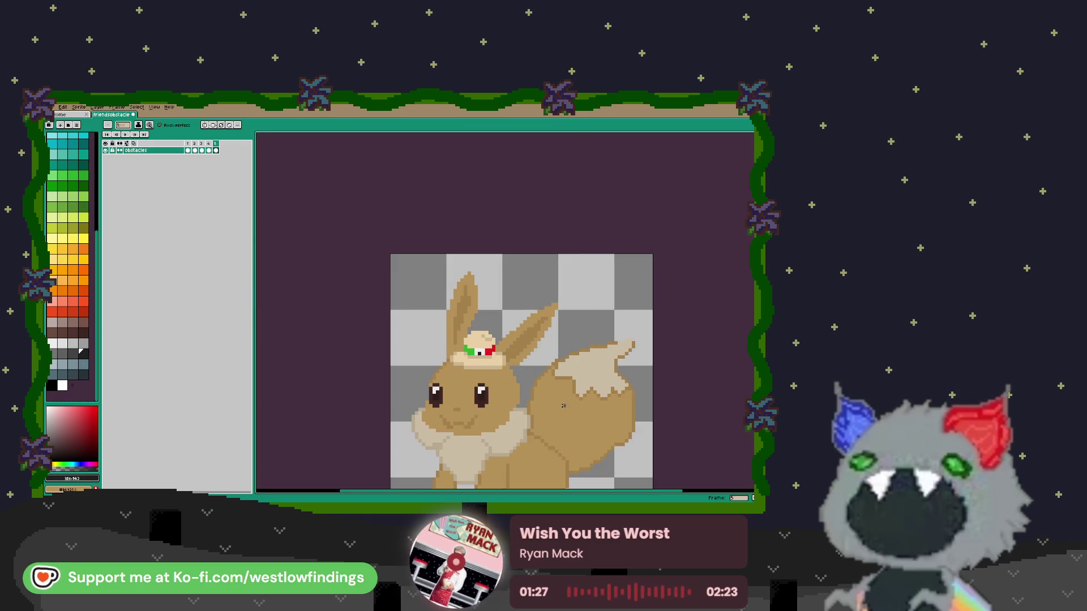
pyautogui.moveTo(556, 399); pyautogui.dragTo(482, 279)
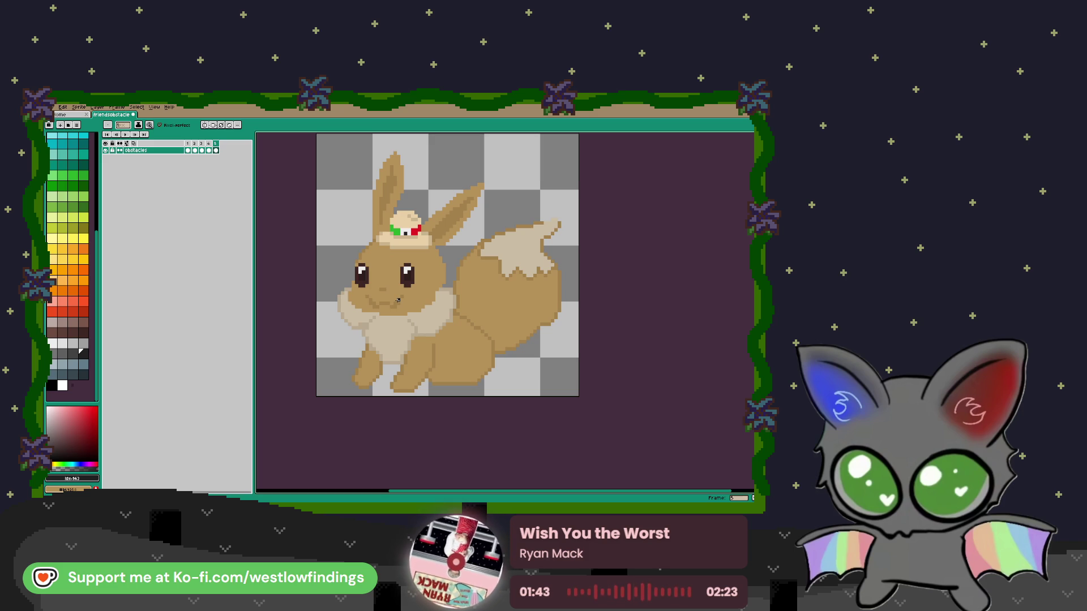
pyautogui.click(209, 150)
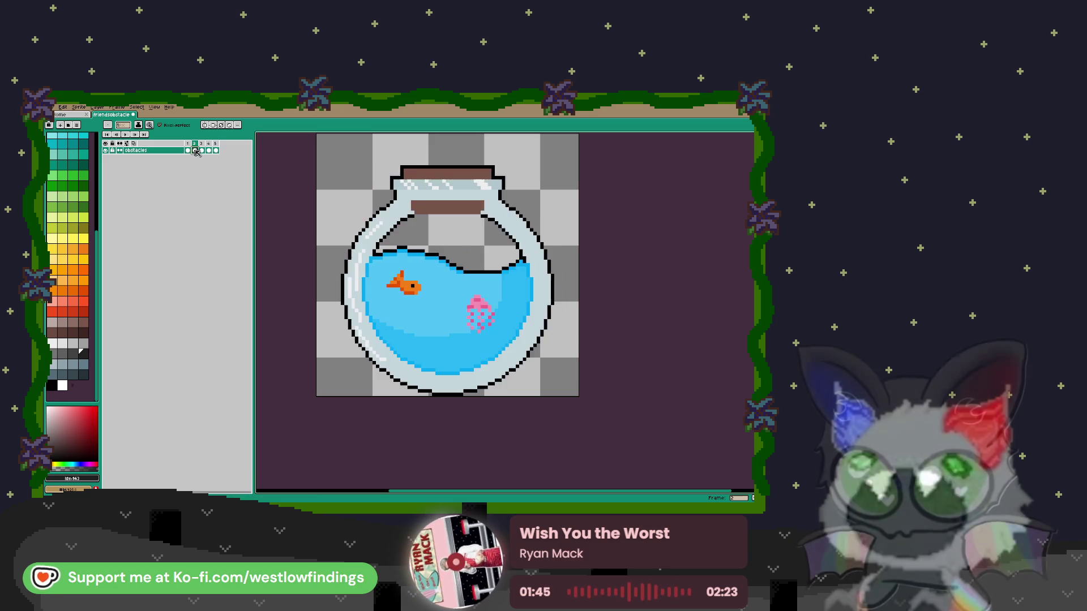
pyautogui.click(202, 150)
pyautogui.scroll(2, 485, 295)
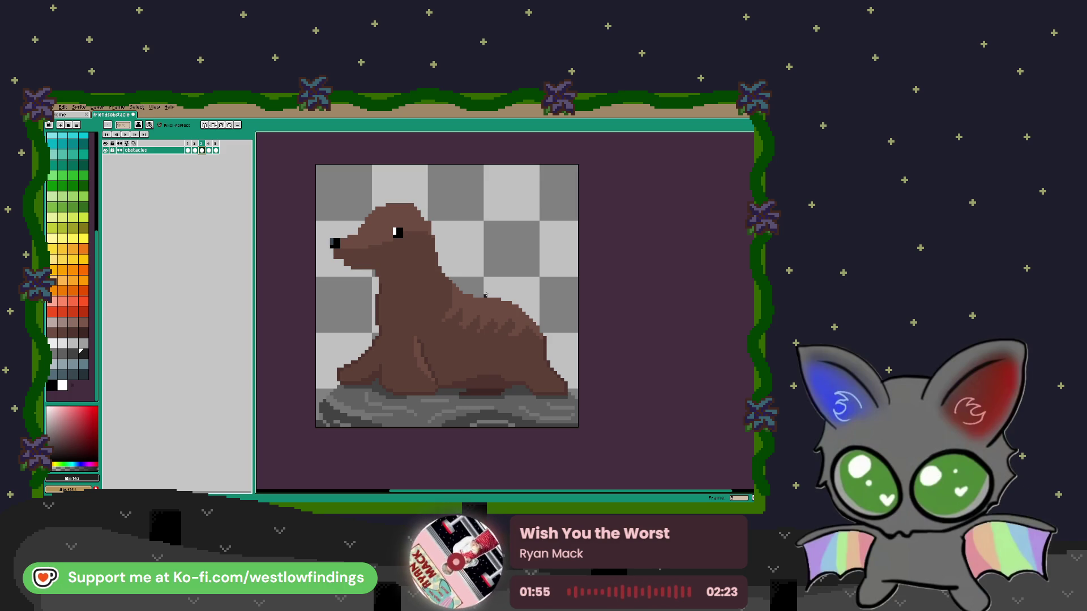
pyautogui.click(215, 150)
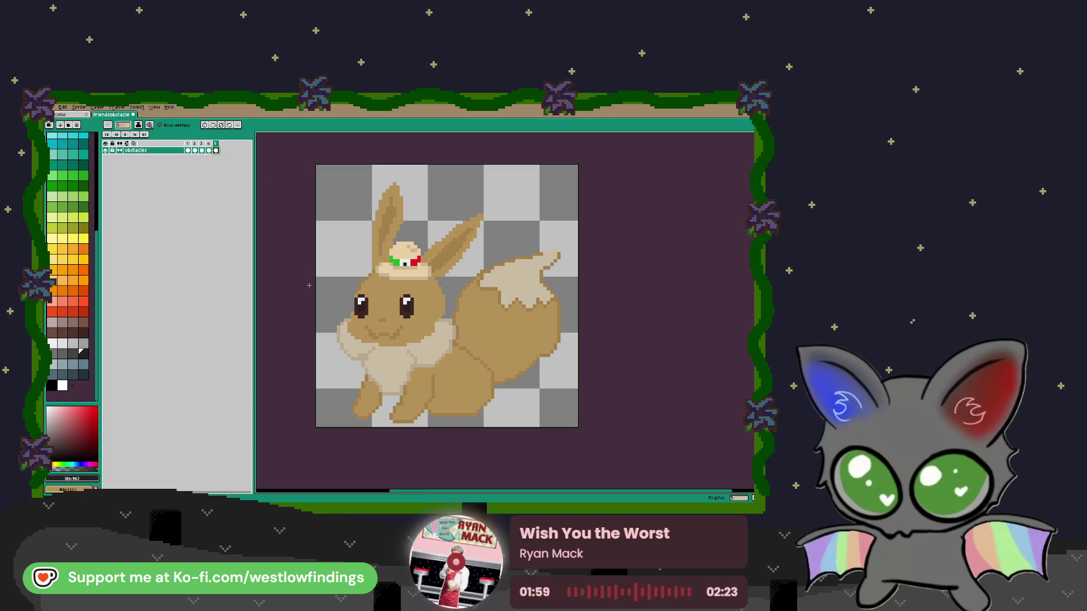
# Sample the brown fur and draw it along the gap's left edge down toward the ruff
pyautogui.press('i')
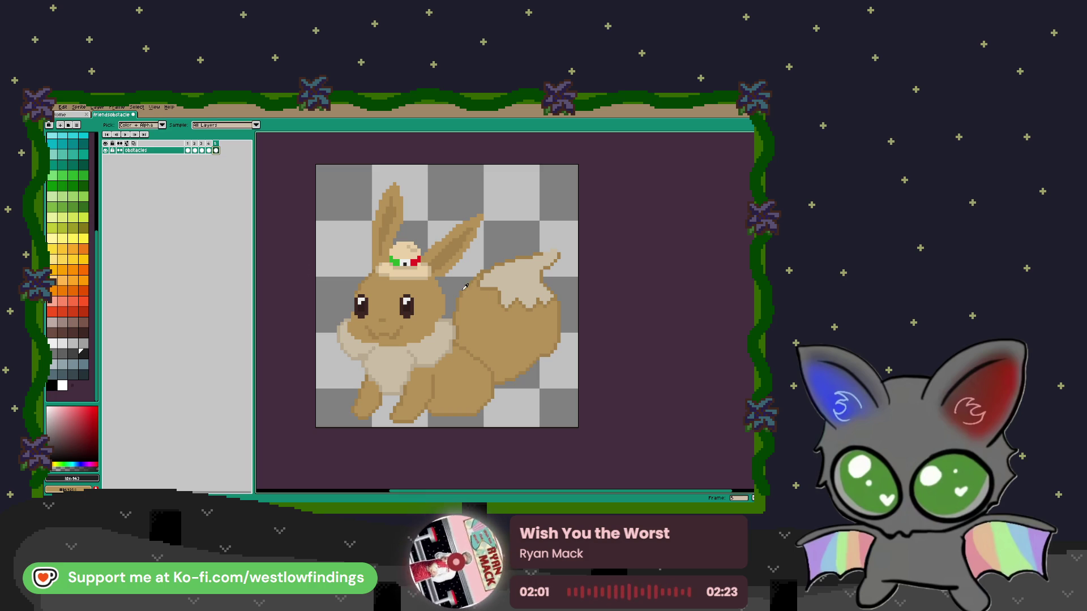
pyautogui.click(465, 296)
pyautogui.scroll(3, 453, 297)
pyautogui.scroll(2, 463, 275)
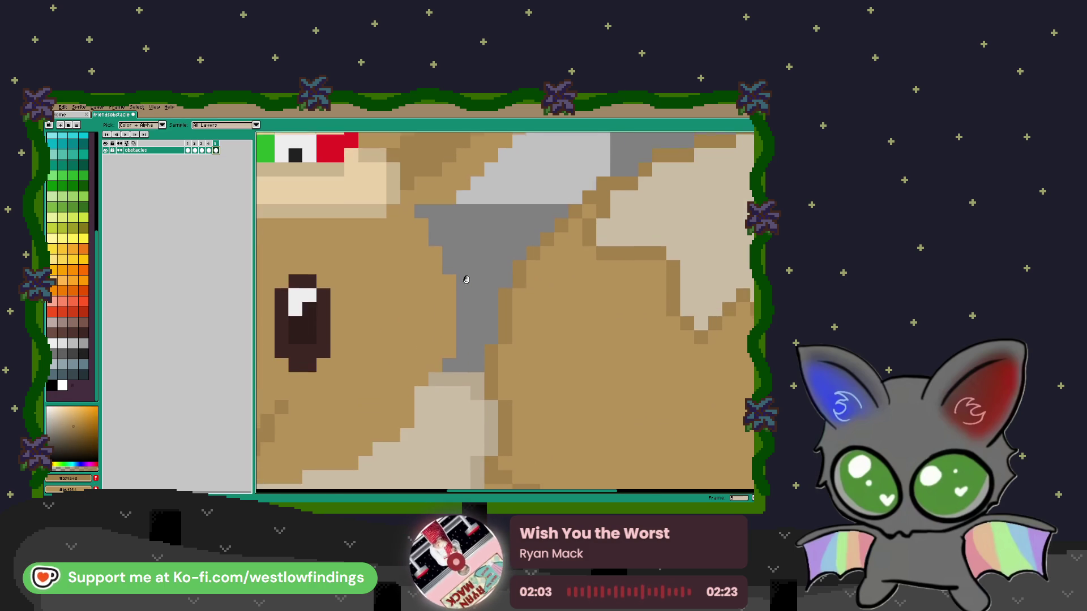
pyautogui.press('b')
pyautogui.moveTo(412, 220); pyautogui.dragTo(442, 276)
pyautogui.moveTo(456, 329)
pyautogui.mouseDown()
pyautogui.moveTo(450, 368)
pyautogui.moveTo(435, 380)
pyautogui.mouseUp()
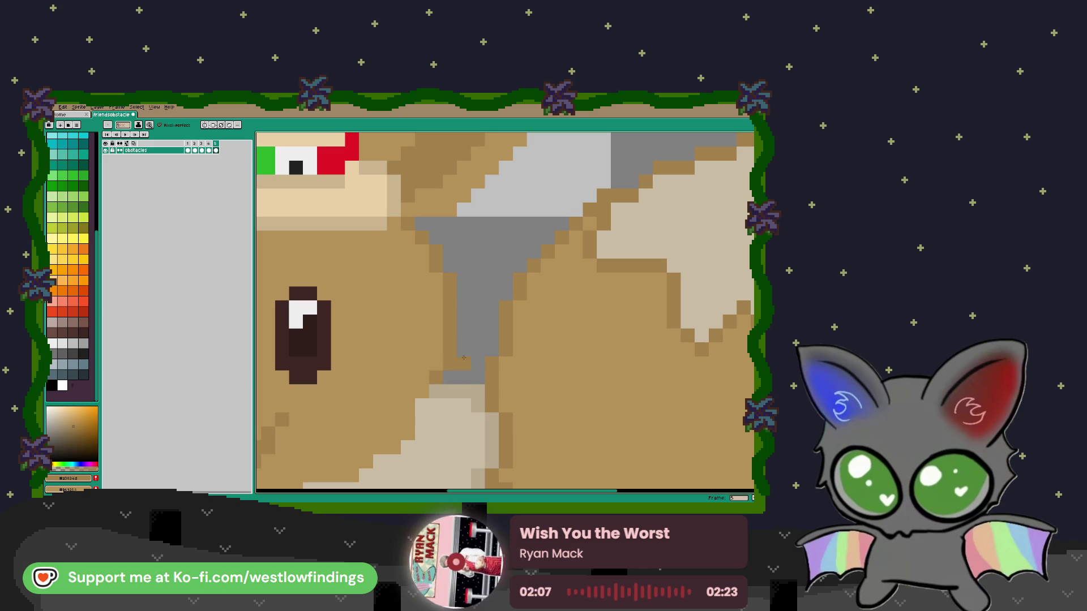
pyautogui.scroll(-5, 500, 361)
pyautogui.scroll(5, 499, 361)
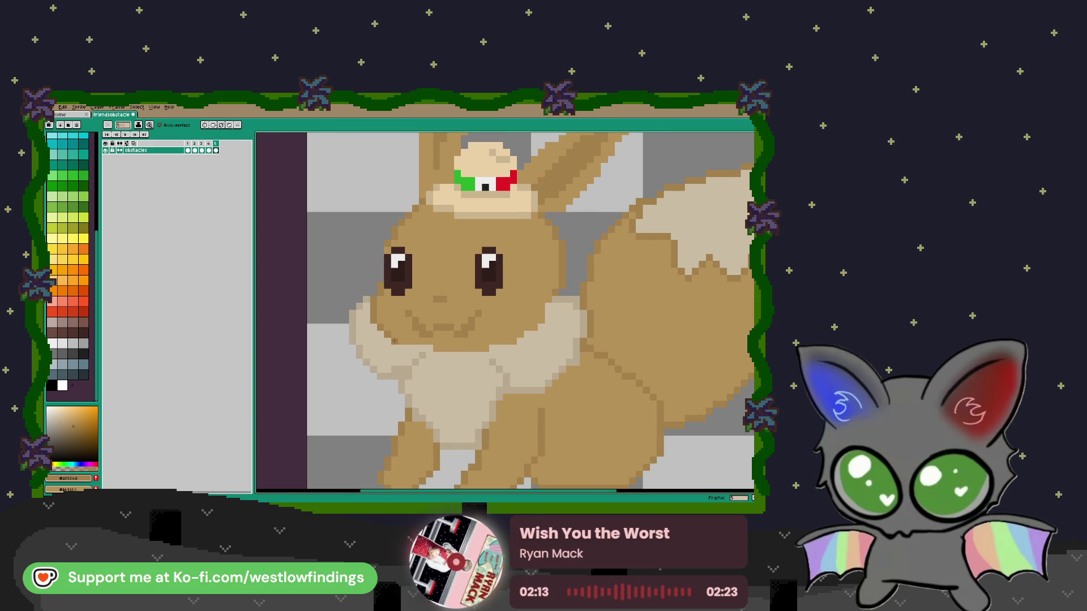
pyautogui.scroll(-3, 496, 350)
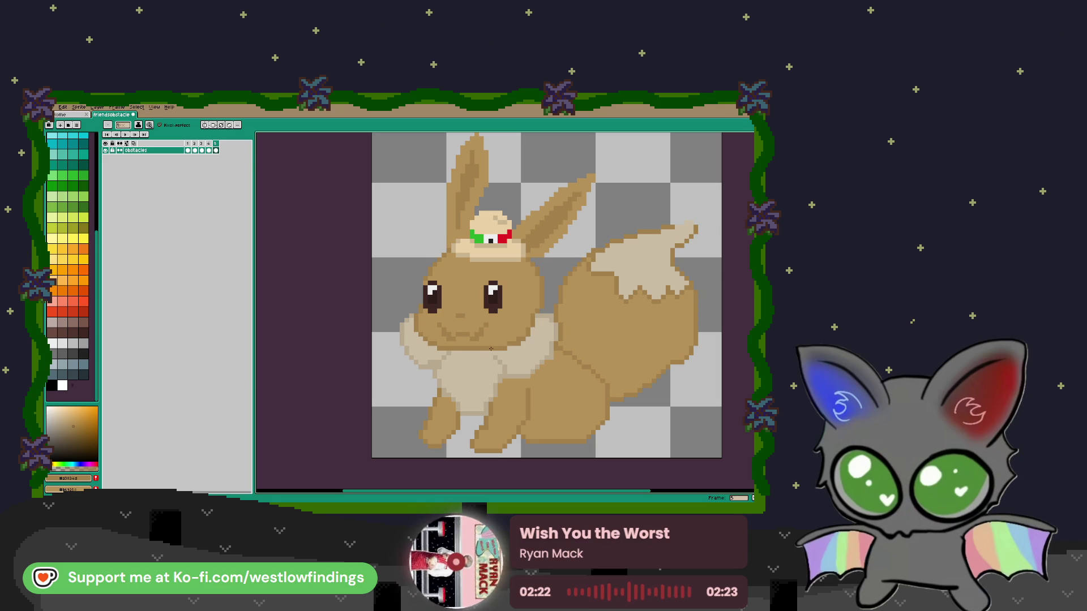
pyautogui.scroll(-2, 491, 349)
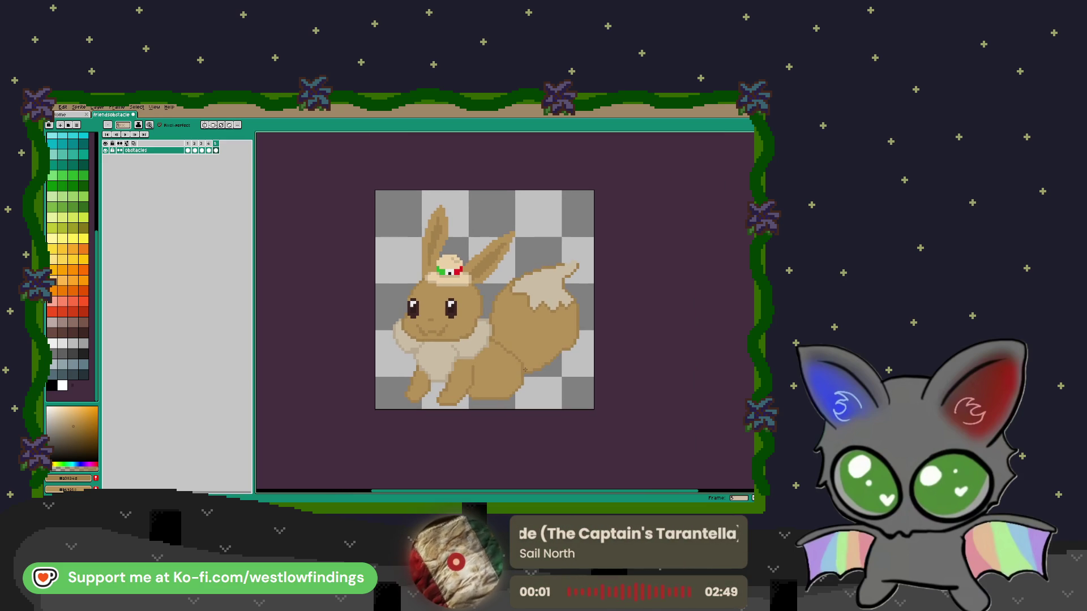
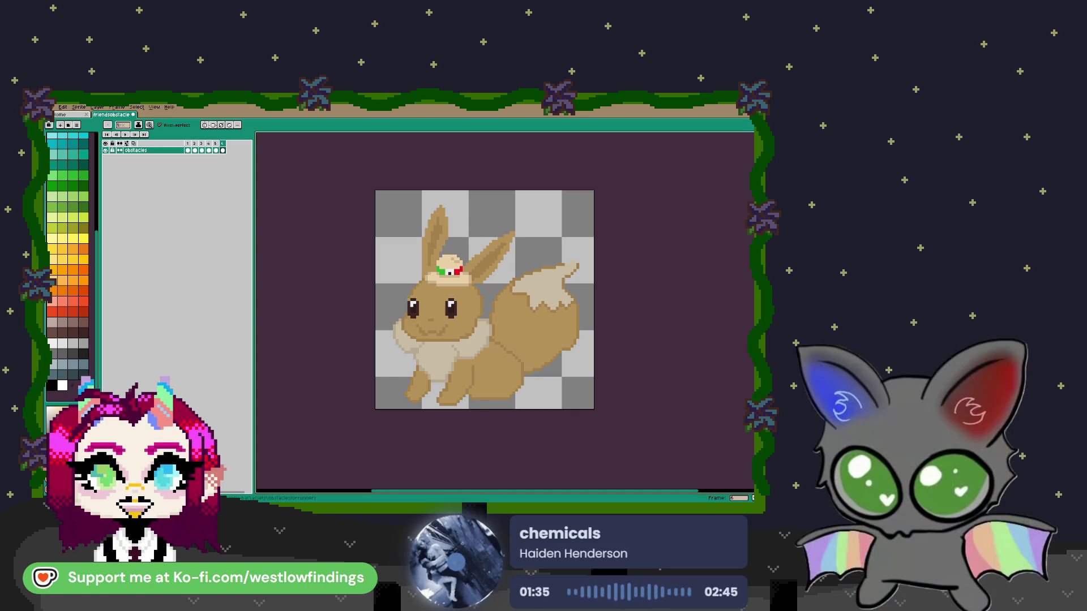
# Save scorelogic.gd and run the Flappy Bat project to its Play/Options/Quit menu
pyautogui.hotkey('alt', 'Tab')
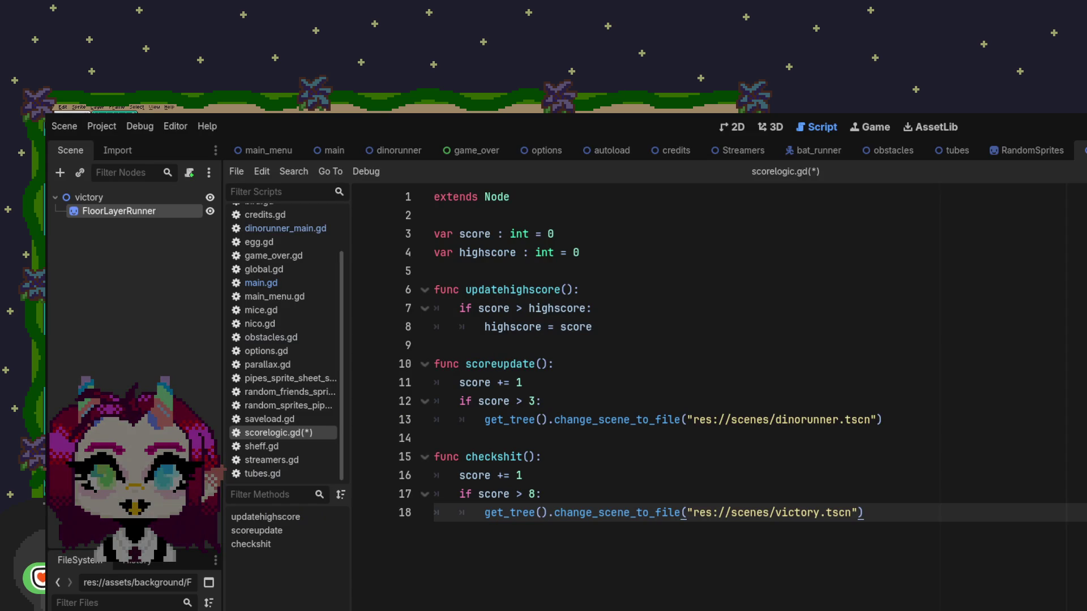
pyautogui.press('F5')
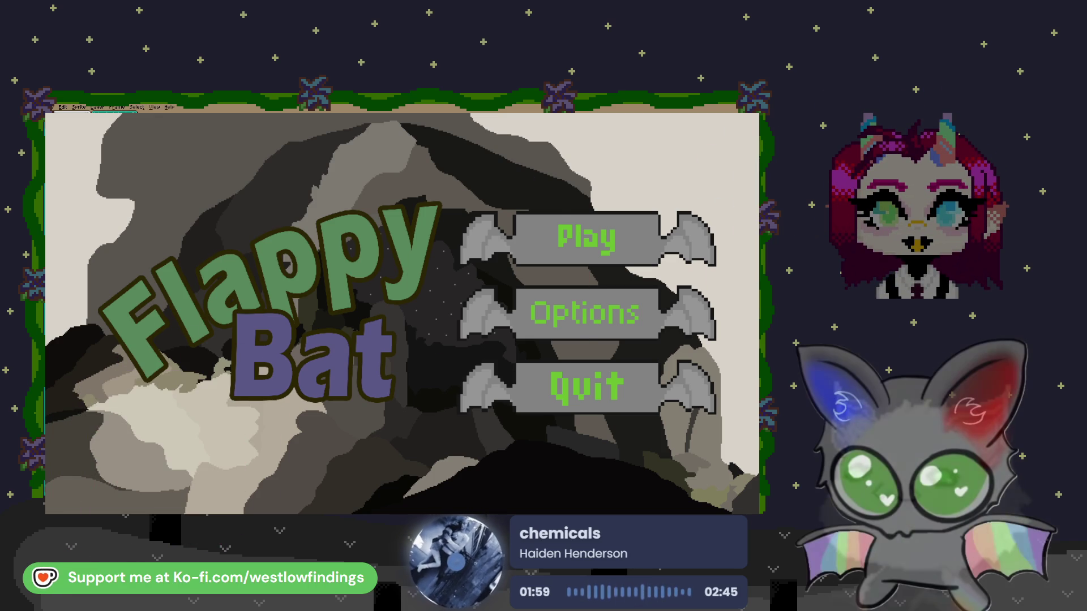
# Start a new game and flap the bat through the gaps between the cans
pyautogui.click(586, 243)
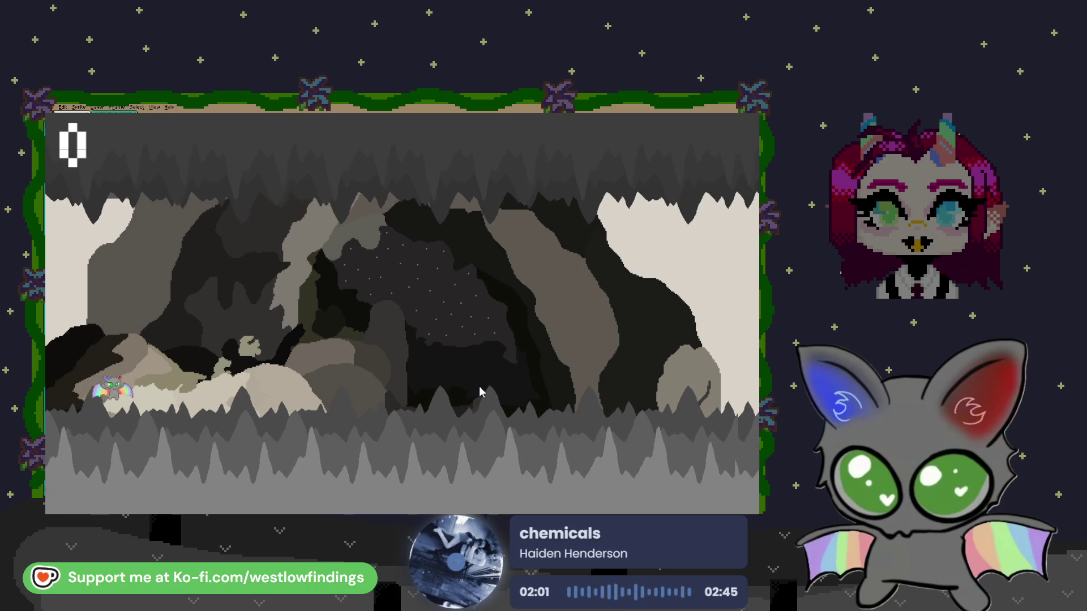
pyautogui.click(479, 390)
pyautogui.click(479, 388)
pyautogui.click(479, 387)
pyautogui.click(479, 380)
pyautogui.click(476, 378)
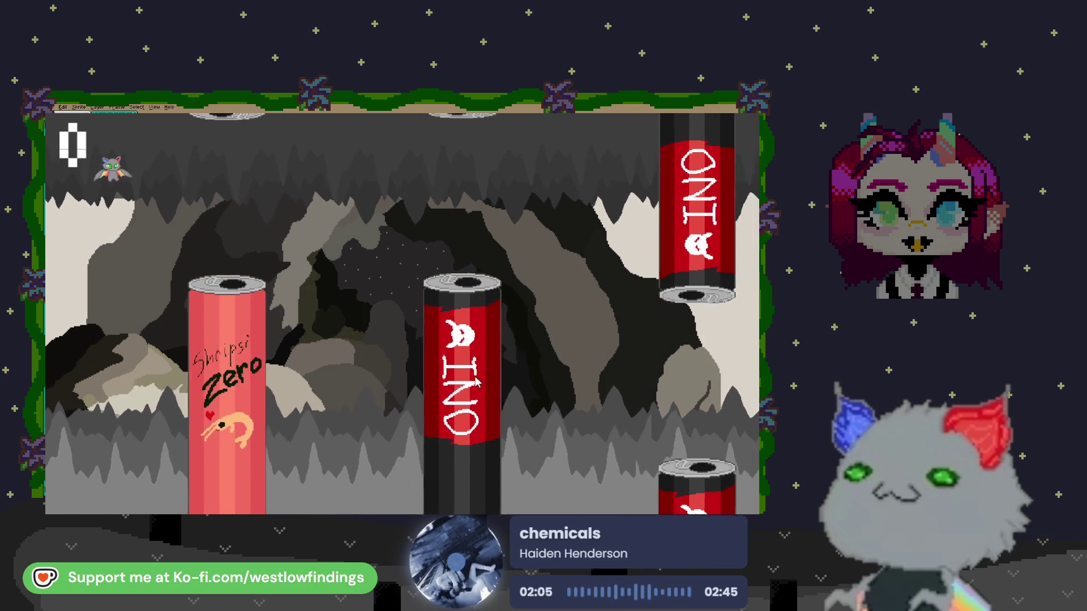
pyautogui.click(475, 377)
pyautogui.click(475, 376)
pyautogui.click(474, 376)
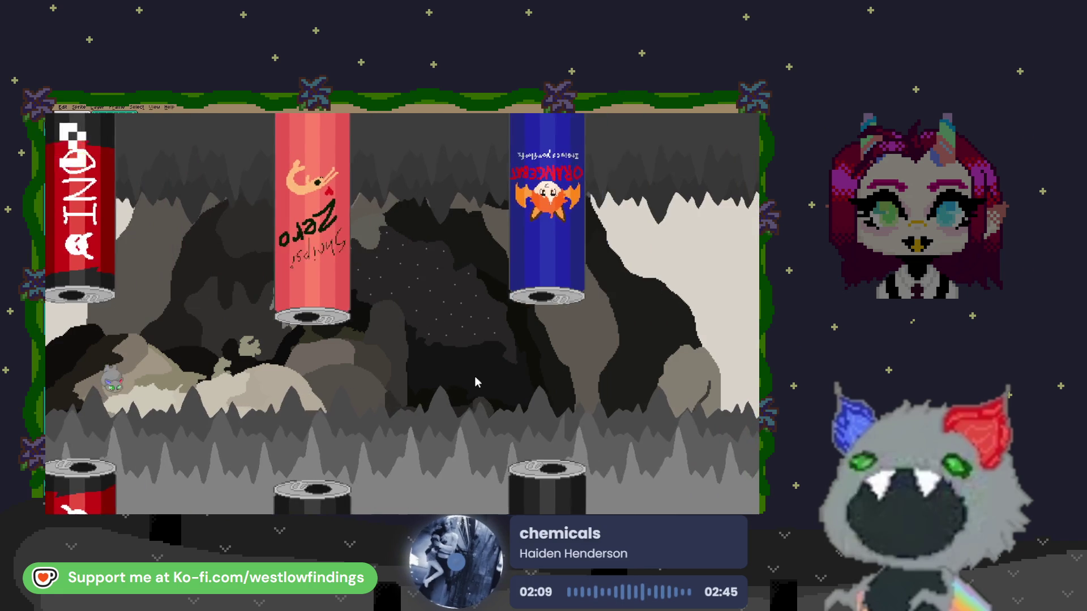
pyautogui.click(474, 376)
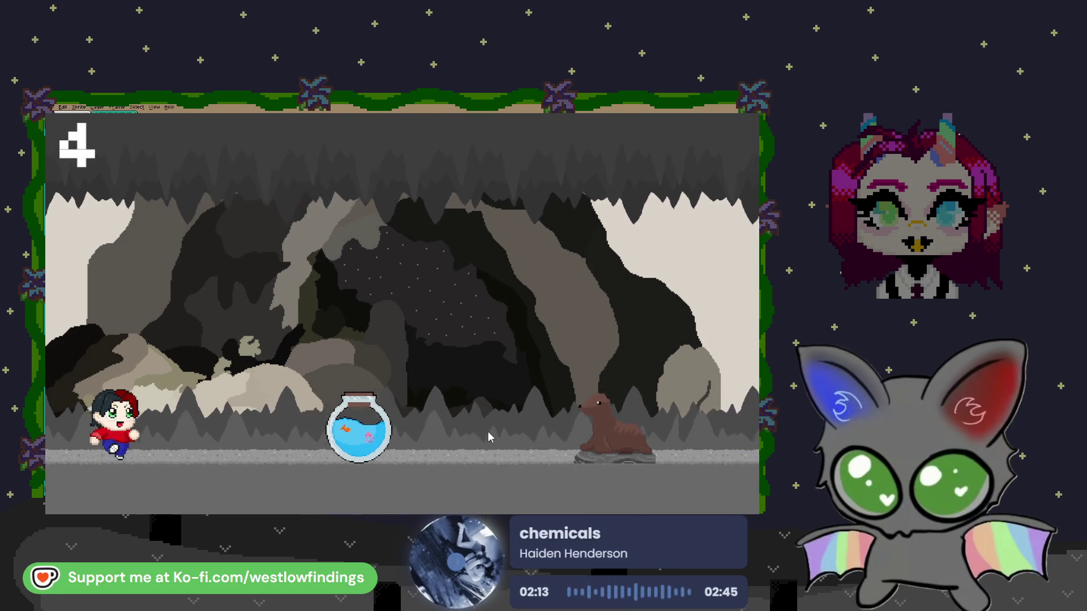
# Jump the runner over the fishbowl, seal and 100 badge until Game Over at score 8
pyautogui.click(473, 425)
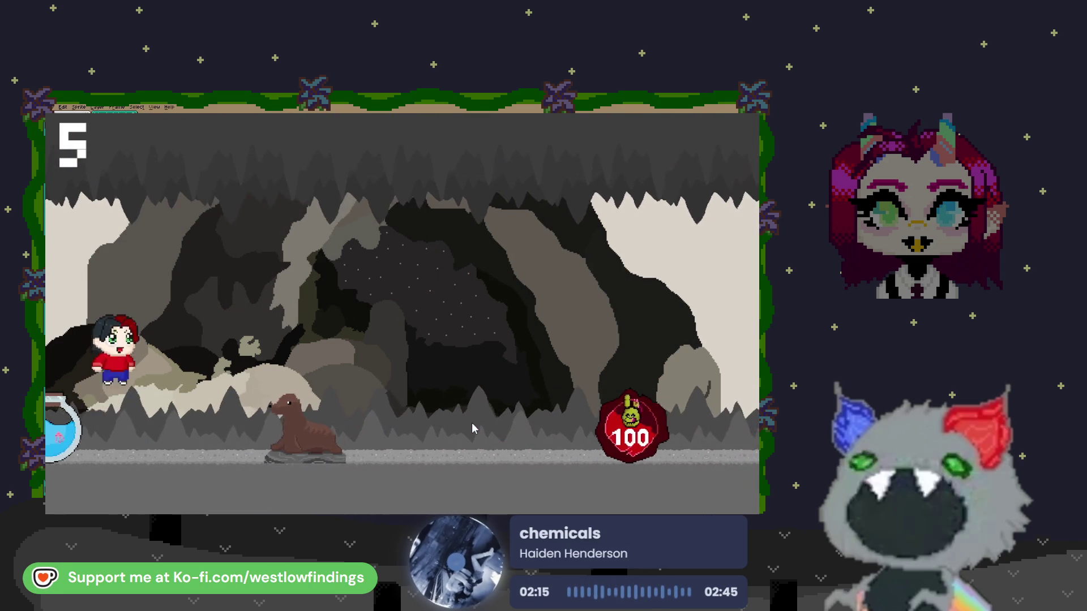
pyautogui.click(474, 426)
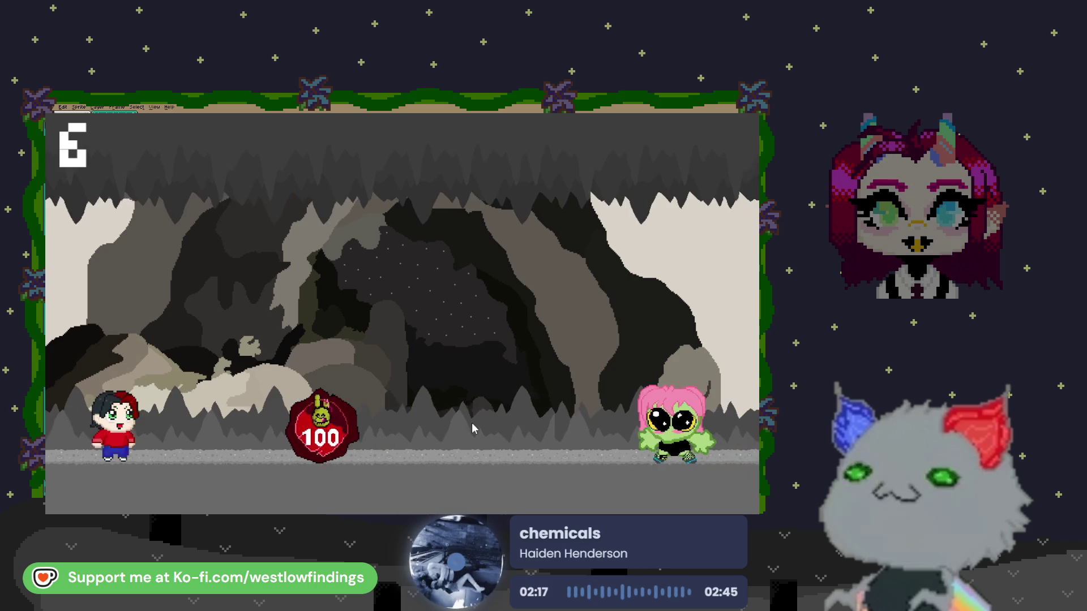
pyautogui.click(473, 427)
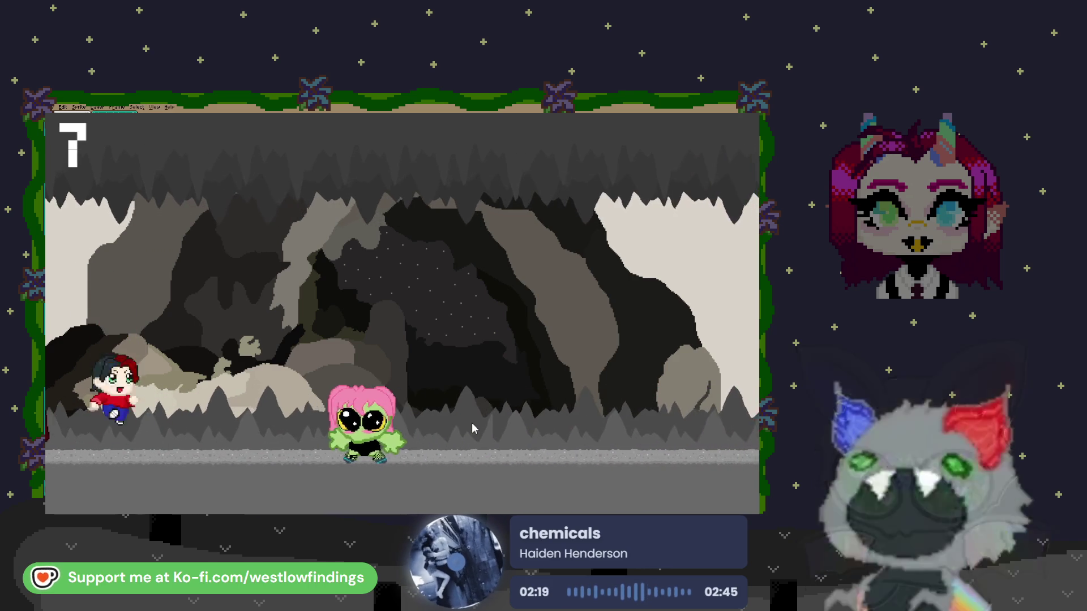
pyautogui.click(474, 428)
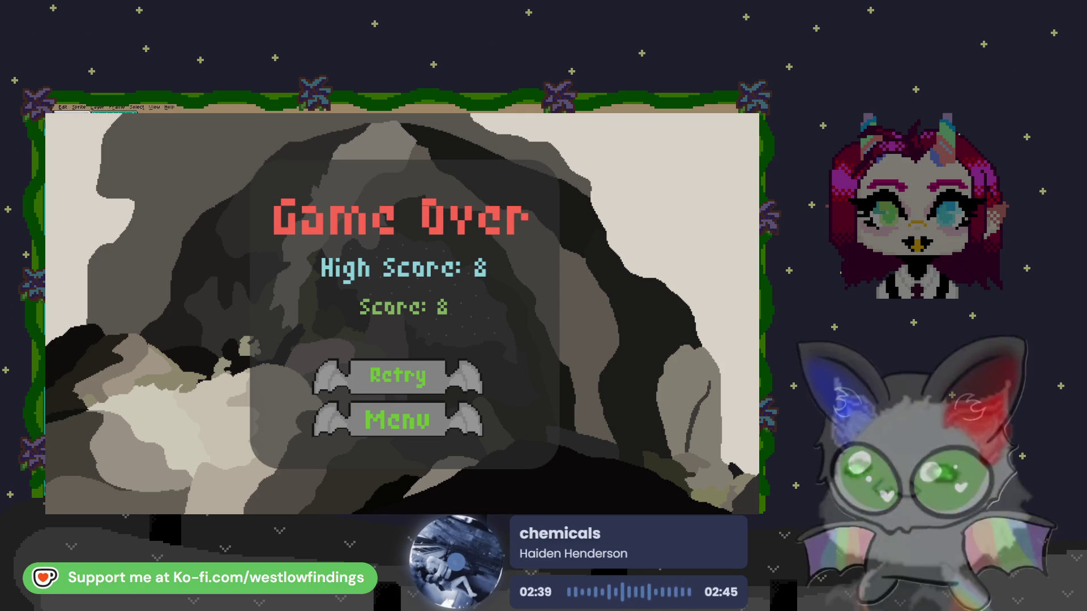
# Retry from Game Over and flap the bat through the cans, past the purple can
pyautogui.click(464, 377)
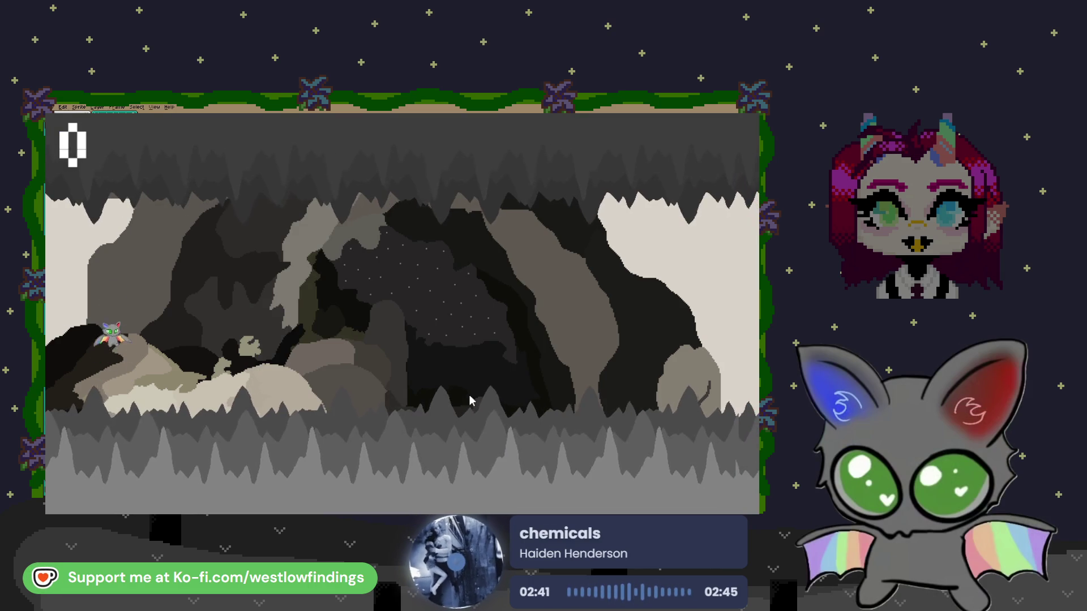
pyautogui.click(471, 400)
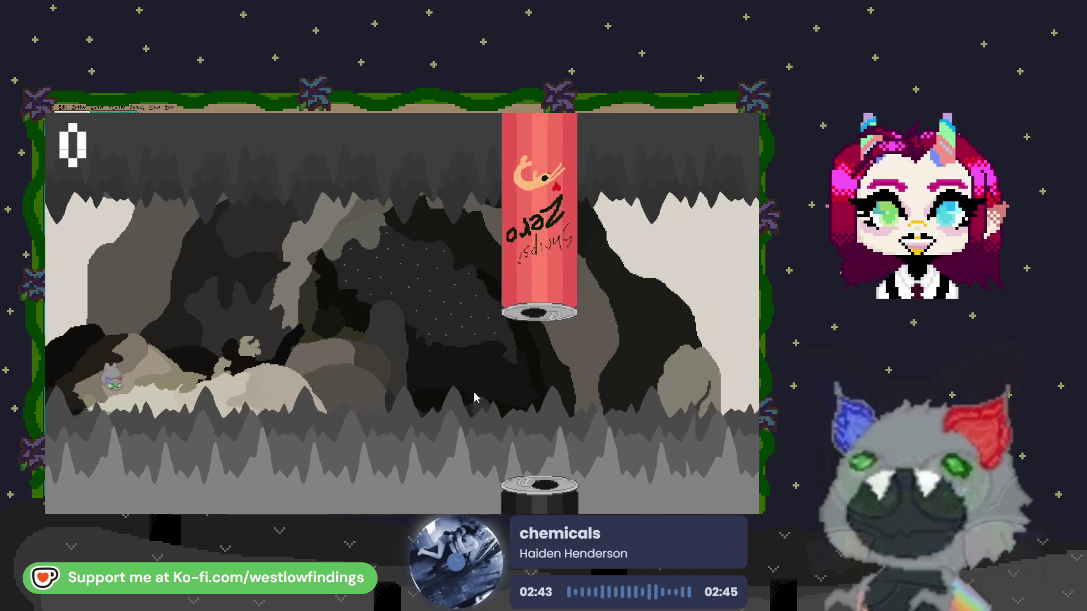
pyautogui.click(472, 399)
pyautogui.click(474, 398)
pyautogui.click(474, 397)
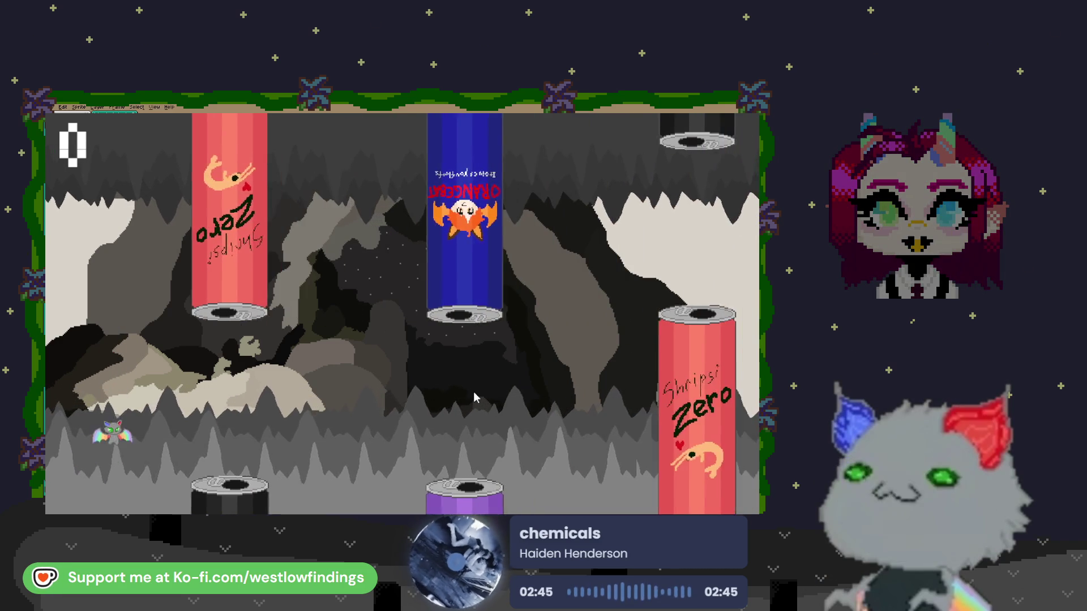
pyautogui.click(475, 396)
pyautogui.click(477, 396)
pyautogui.click(478, 395)
pyautogui.click(478, 395)
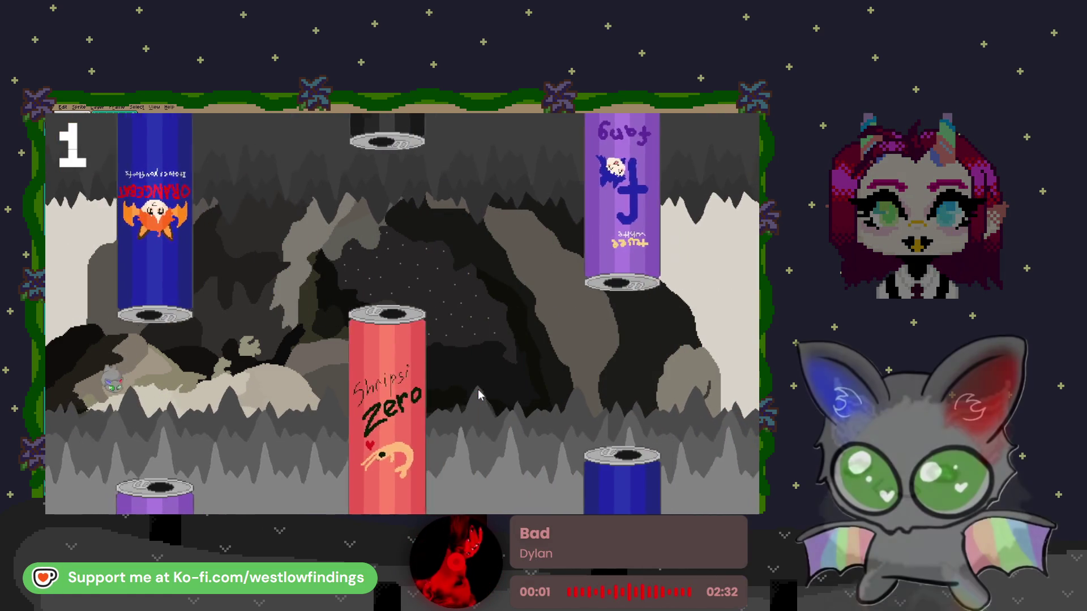
pyautogui.click(478, 395)
pyautogui.click(478, 395)
pyautogui.click(478, 395)
pyautogui.click(479, 395)
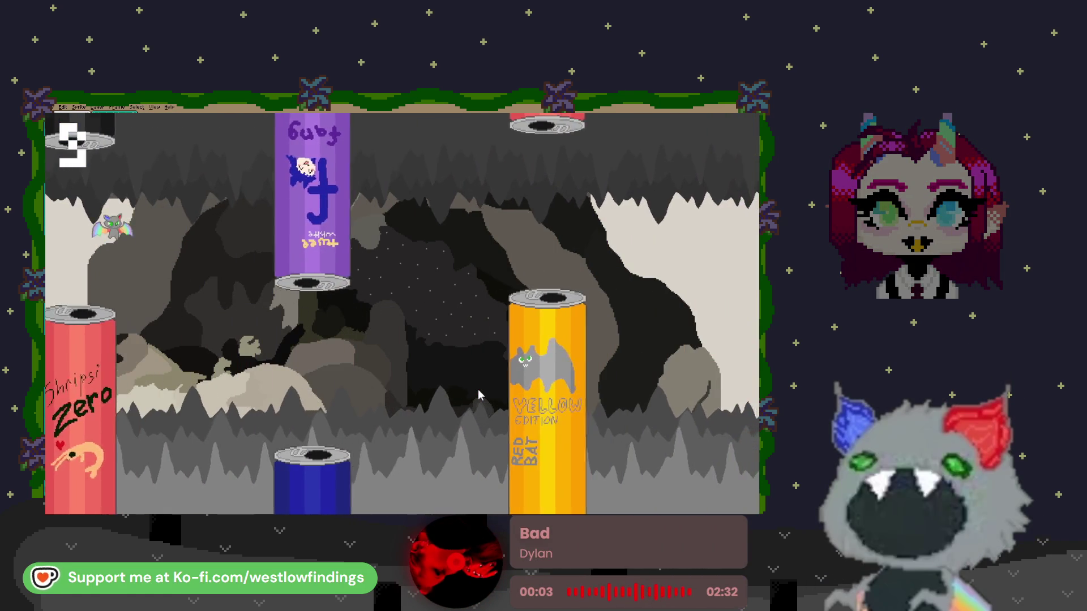
pyautogui.click(478, 395)
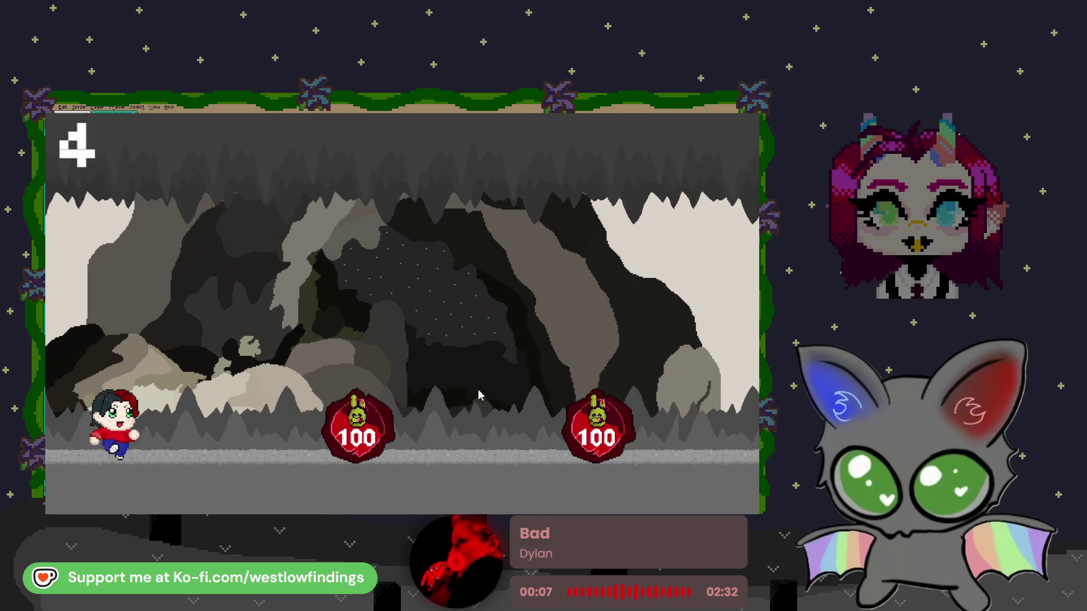
# Jump the runner over the bombs, seal and fishbowl to reach the victory scene
pyautogui.click(484, 381)
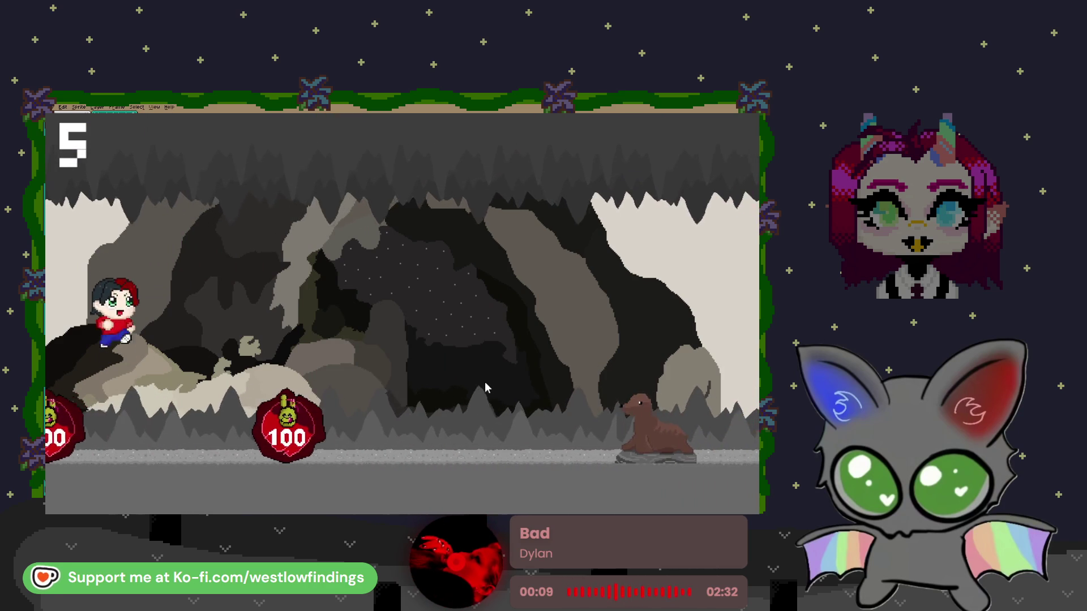
pyautogui.click(484, 381)
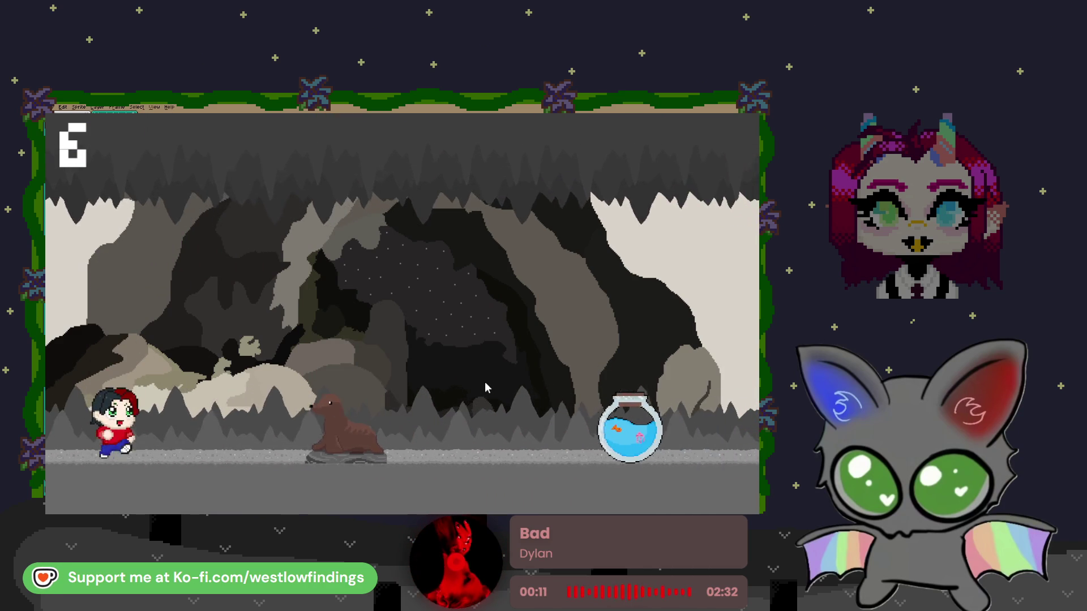
pyautogui.click(485, 382)
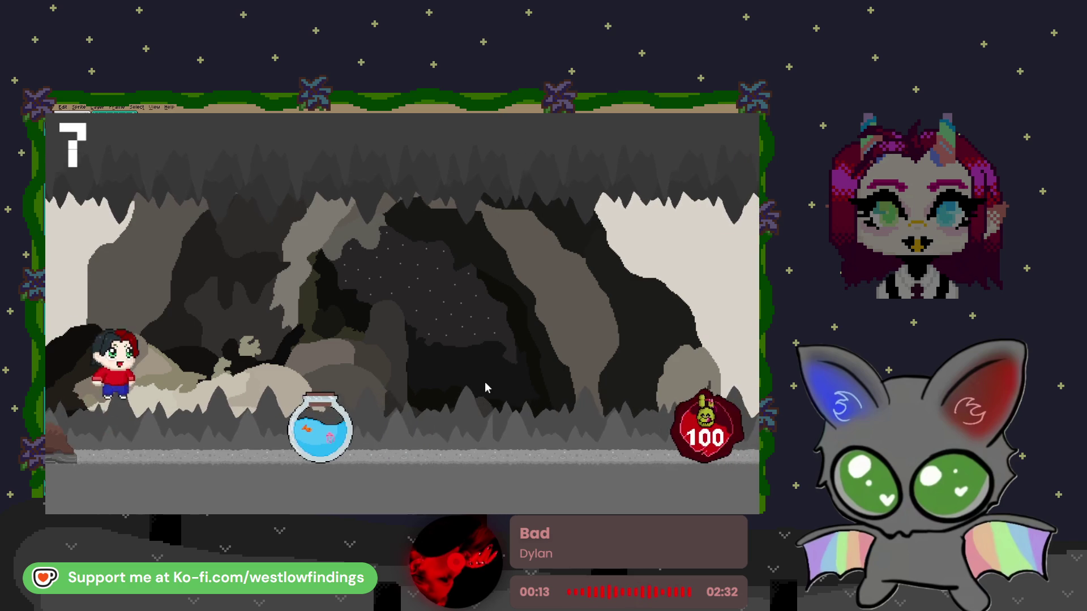
pyautogui.click(485, 384)
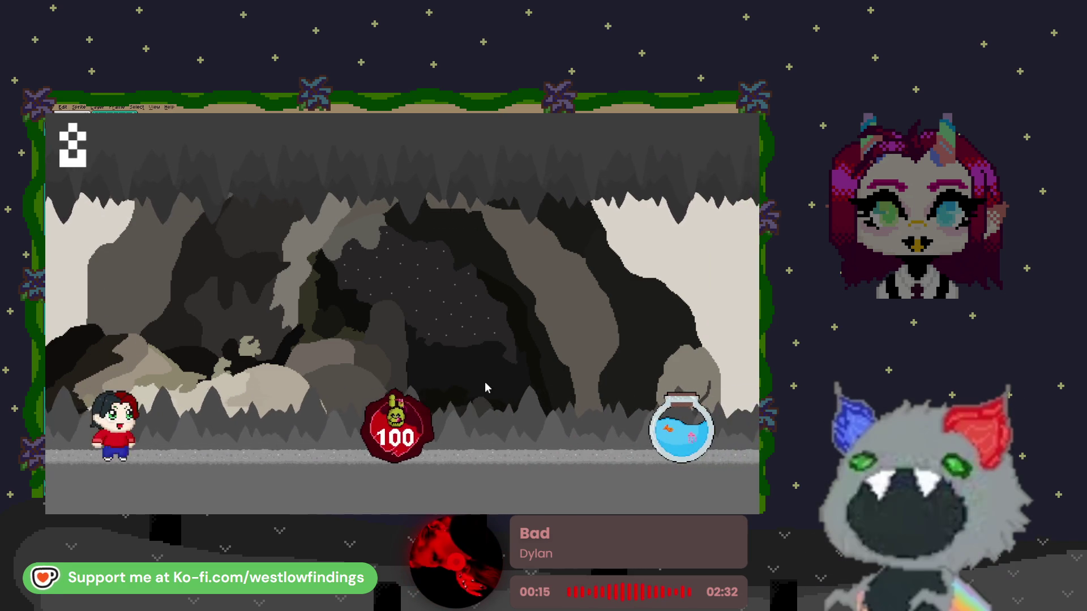
pyautogui.click(485, 382)
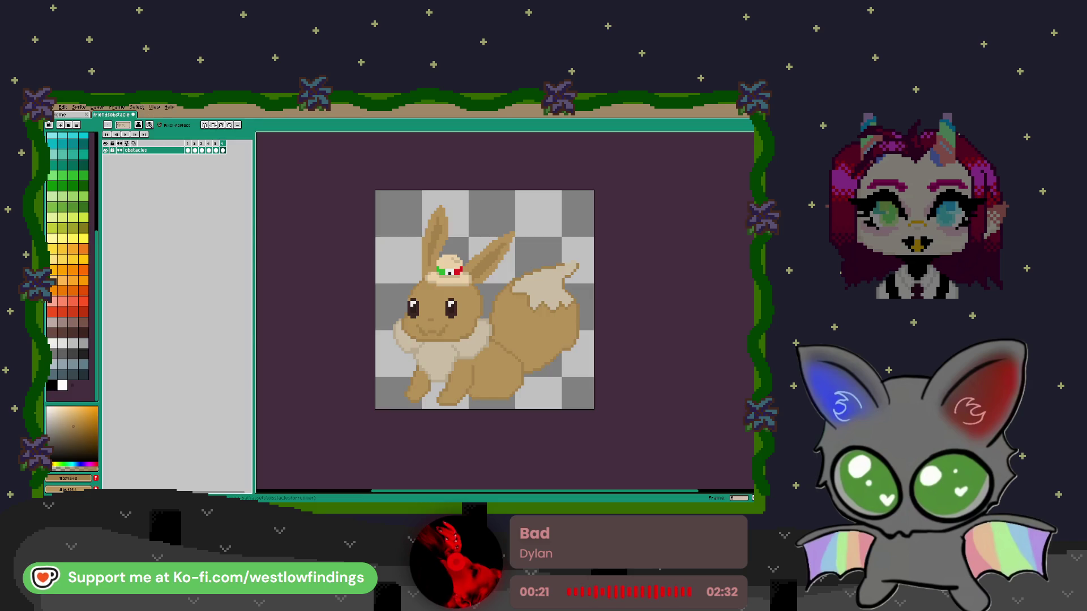
pyautogui.hotkey('alt', 'Tab')
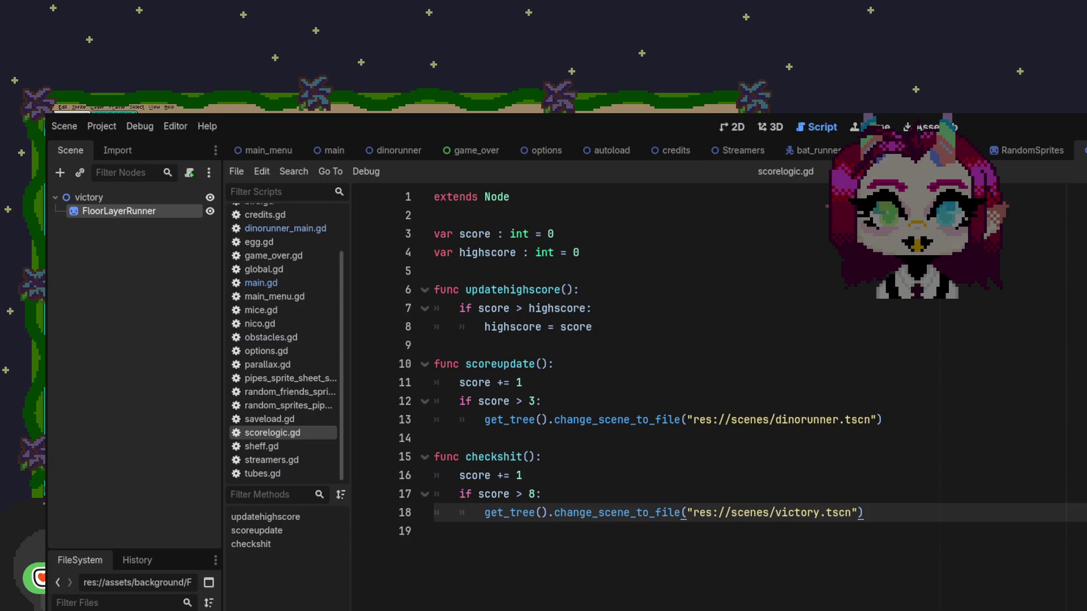
pyautogui.hotkey('alt', 'Tab')
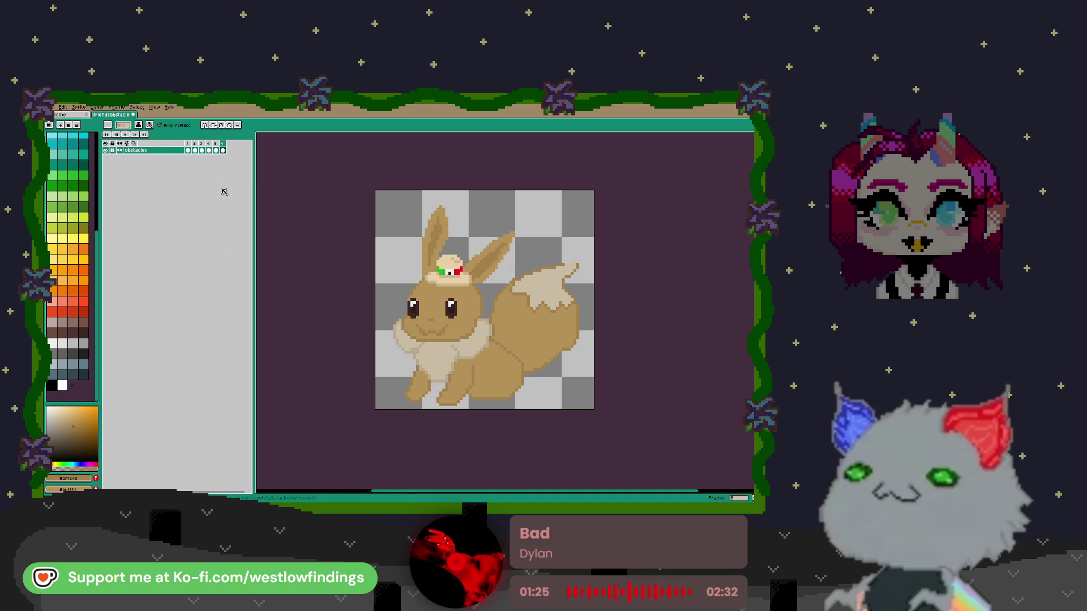
# Add frame 7, erase the copied Eevee from it, and compare it with frame 6
pyautogui.hotkey('alt', 'n')
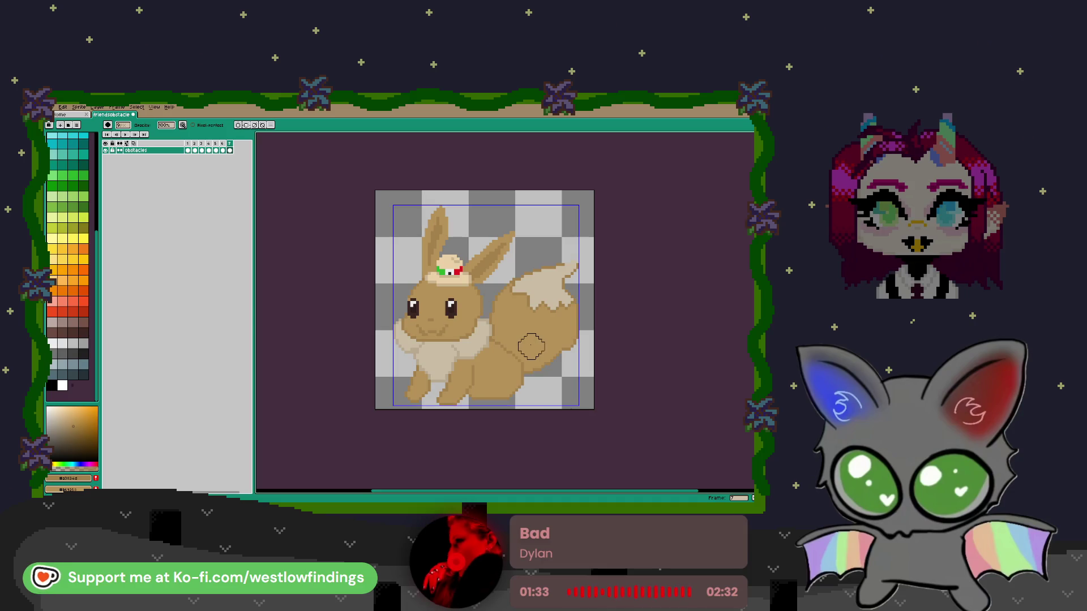
pyautogui.moveTo(436, 218)
pyautogui.mouseDown()
pyautogui.moveTo(396, 211)
pyautogui.moveTo(446, 284)
pyautogui.moveTo(471, 369)
pyautogui.moveTo(554, 413)
pyautogui.mouseUp()
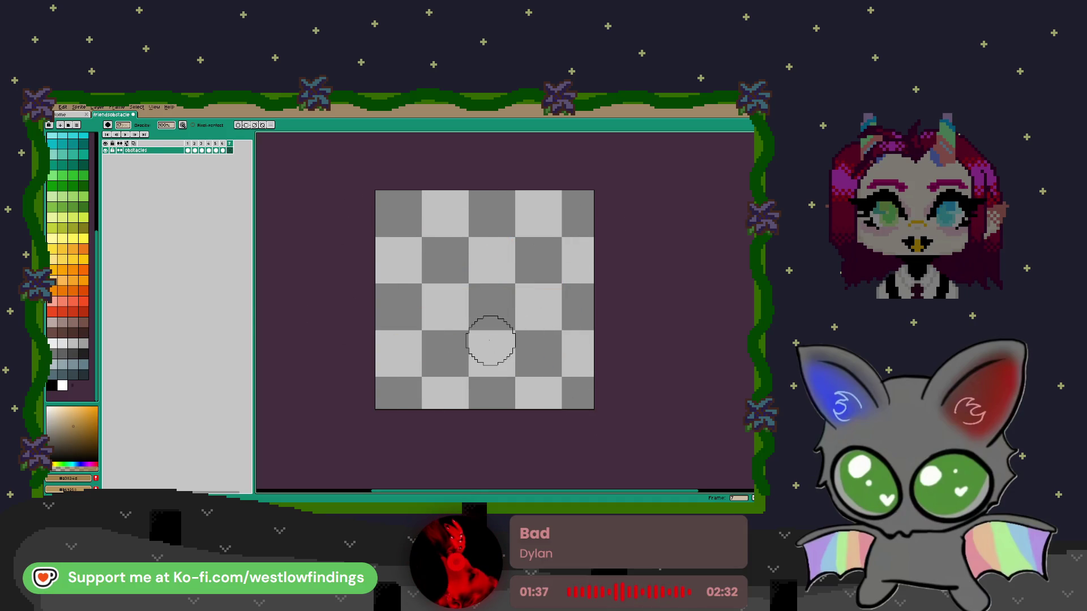
pyautogui.click(223, 150)
pyautogui.click(229, 151)
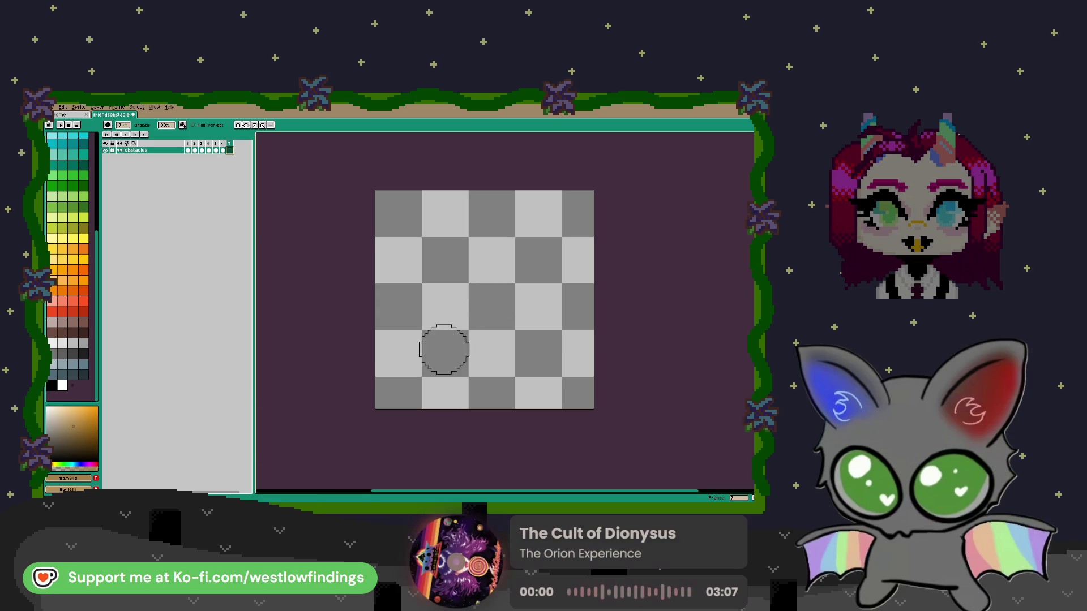
# Enable vertical symmetry so strokes mirror left-right across the canvas centre
pyautogui.click(237, 125)
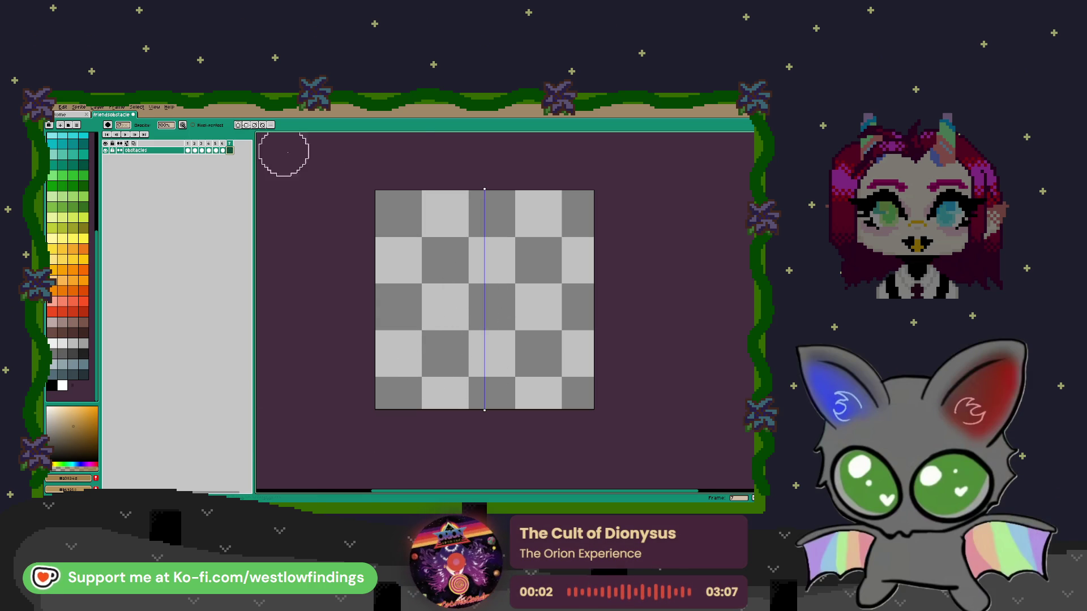
# Draw a red rectangle outline straddling the symmetry line with a smaller brush
pyautogui.click(83, 311)
pyautogui.press('-')
pyautogui.press('-')
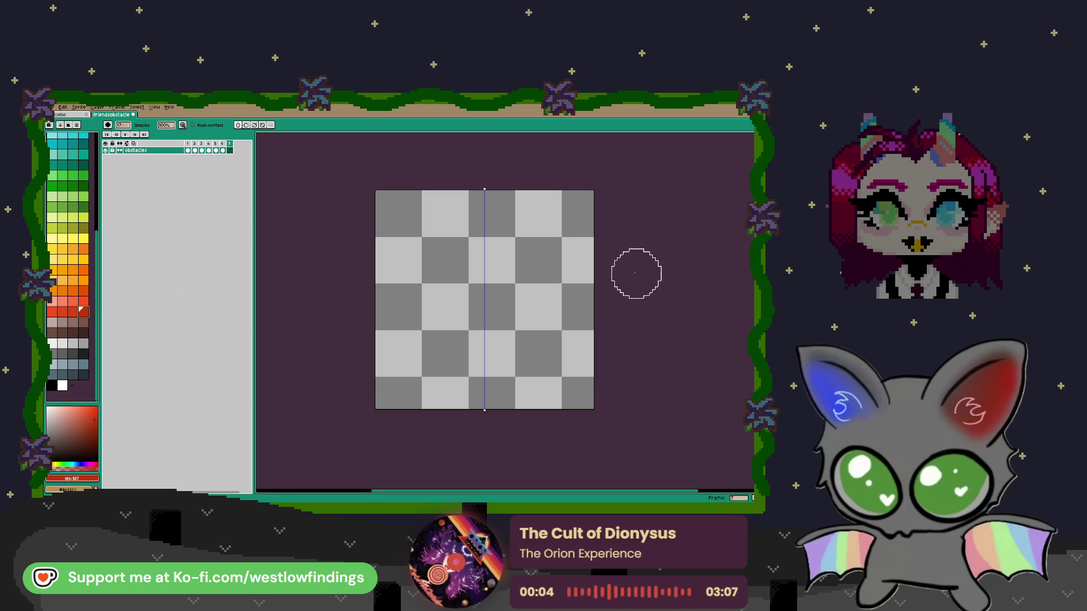
pyautogui.scroll(-1, 505, 256)
pyautogui.scroll(2, 505, 260)
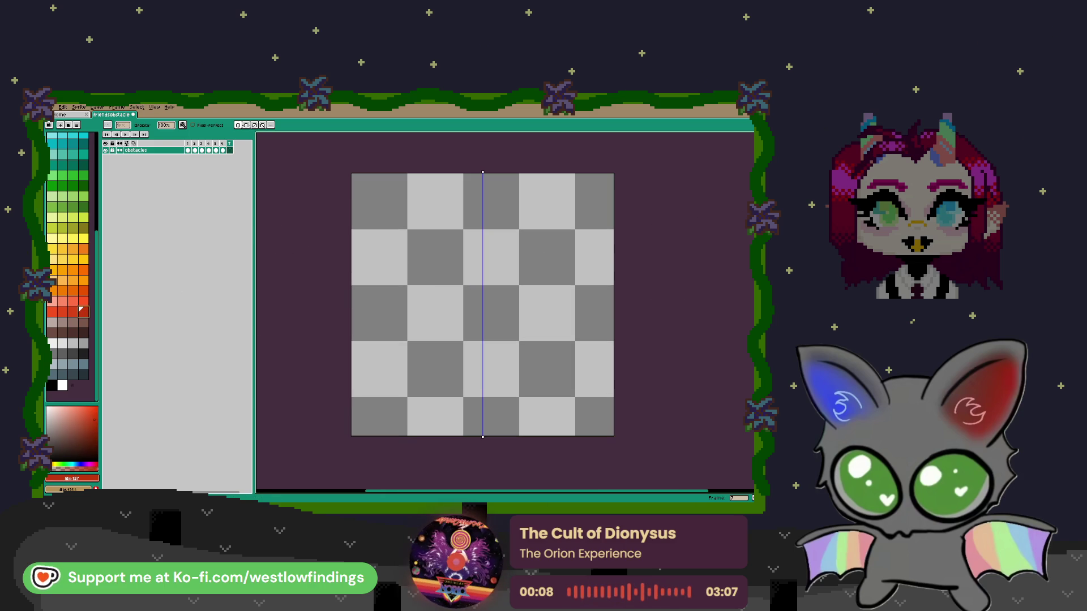
pyautogui.press('m')
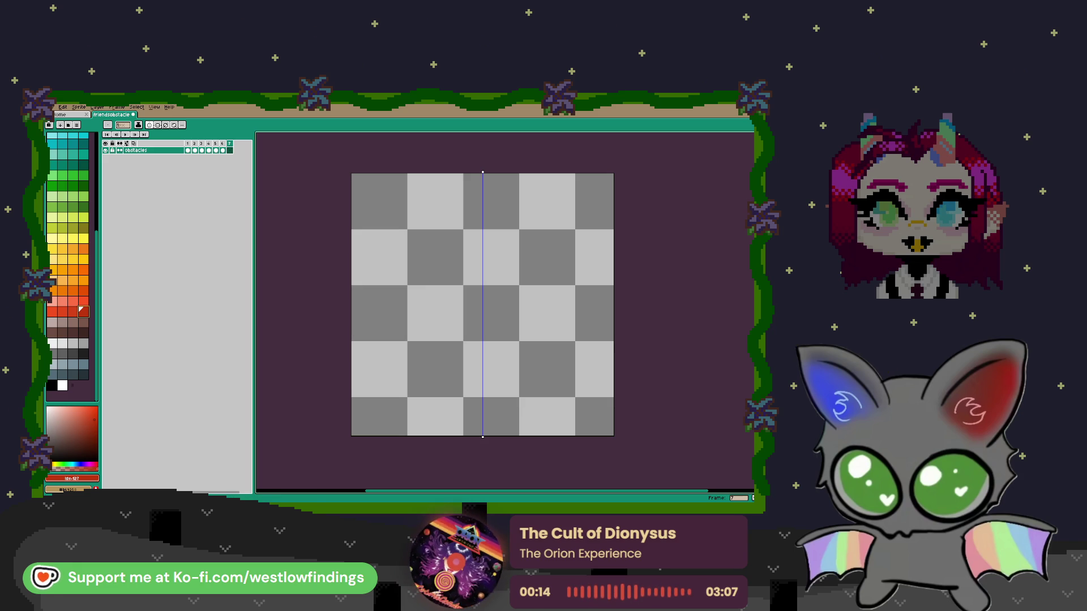
pyautogui.moveTo(412, 300)
pyautogui.mouseDown()
pyautogui.moveTo(455, 367)
pyautogui.moveTo(493, 387)
pyautogui.moveTo(553, 389)
pyautogui.mouseUp()
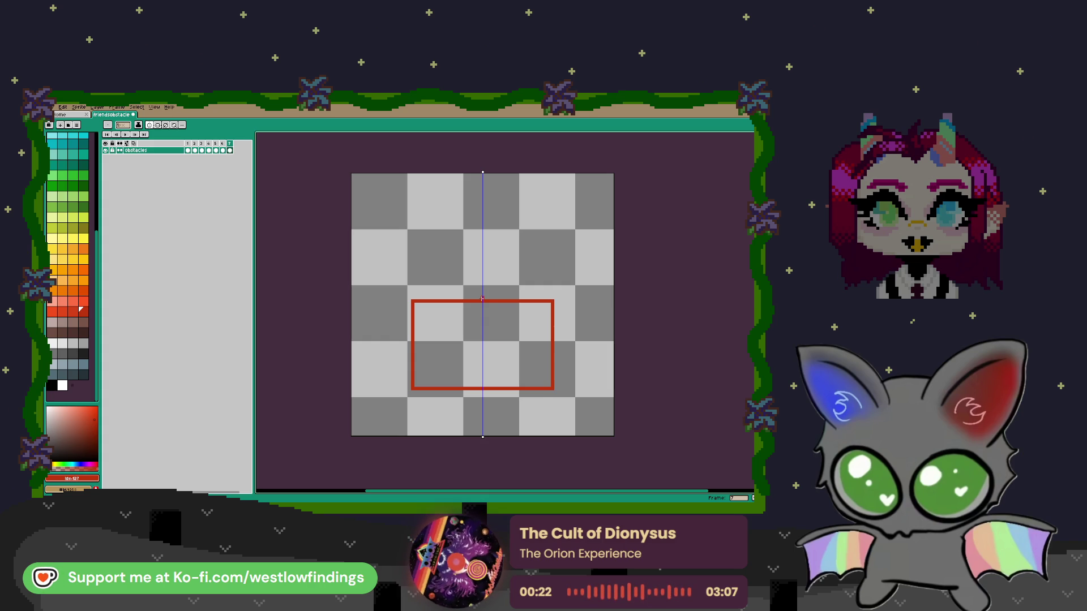
# Squash the red rectangle vertically to make it shorter
pyautogui.press('m')
pyautogui.moveTo(353, 281); pyautogui.dragTo(611, 413)
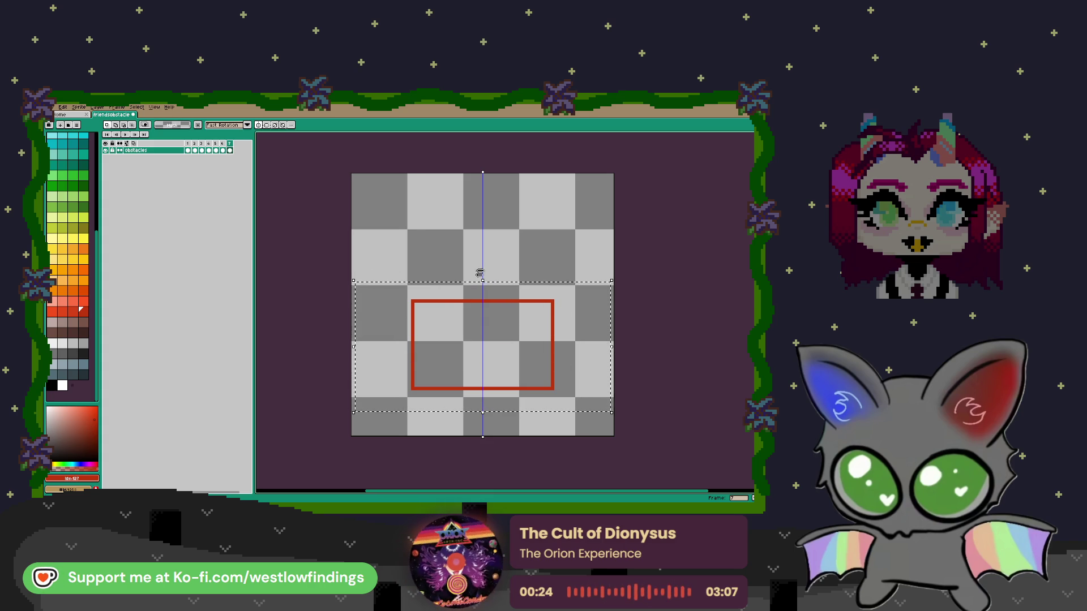
pyautogui.moveTo(482, 280); pyautogui.dragTo(484, 288)
pyautogui.hotkey('ctrl', 'd')
# Cut diagonal corners into the rectangle's top, erasing the square corner pixels
pyautogui.press('b')
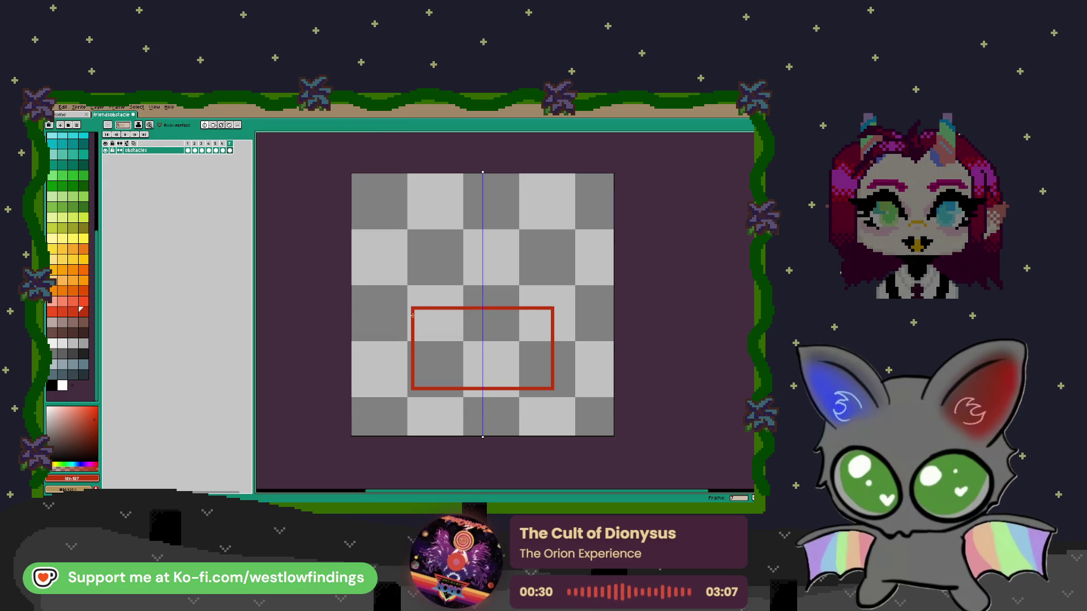
pyautogui.scroll(3, 388, 320)
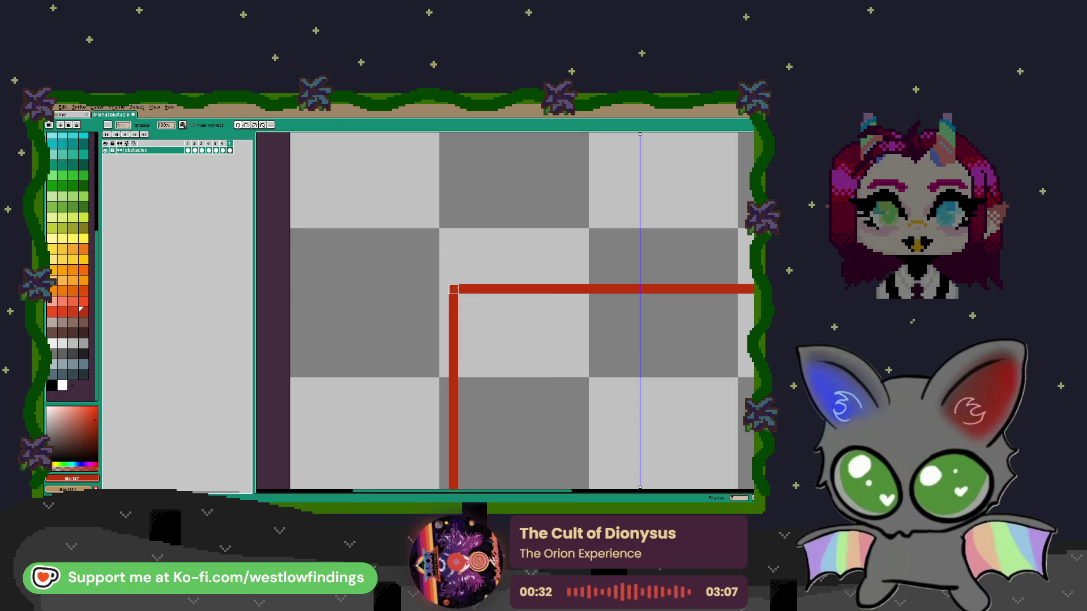
pyautogui.press('b')
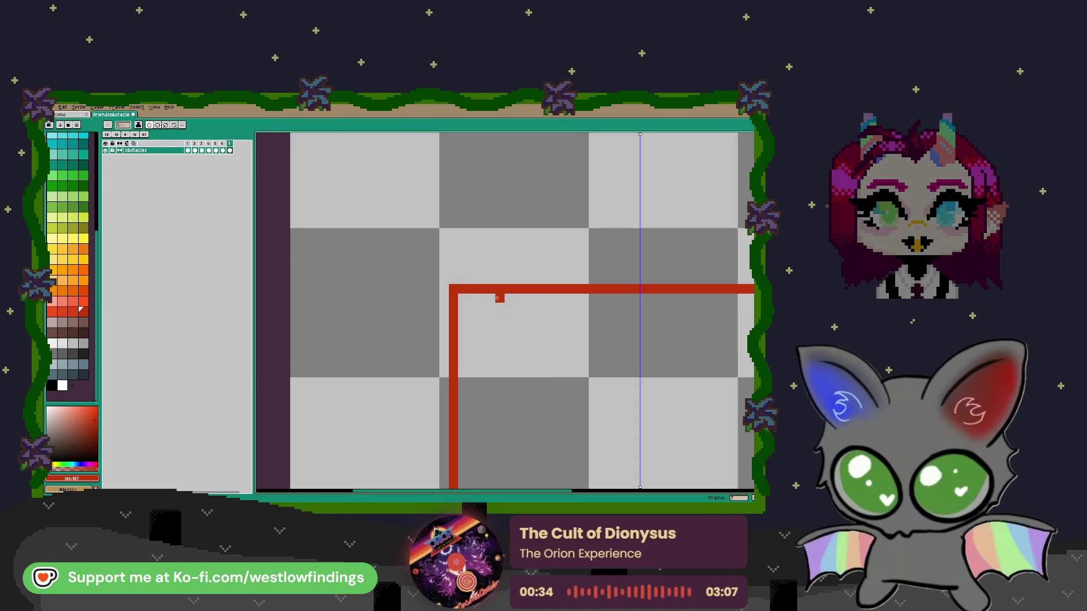
pyautogui.keyDown('shift'); pyautogui.click(455, 333); pyautogui.keyUp('shift')
pyautogui.scroll(-3, 456, 333)
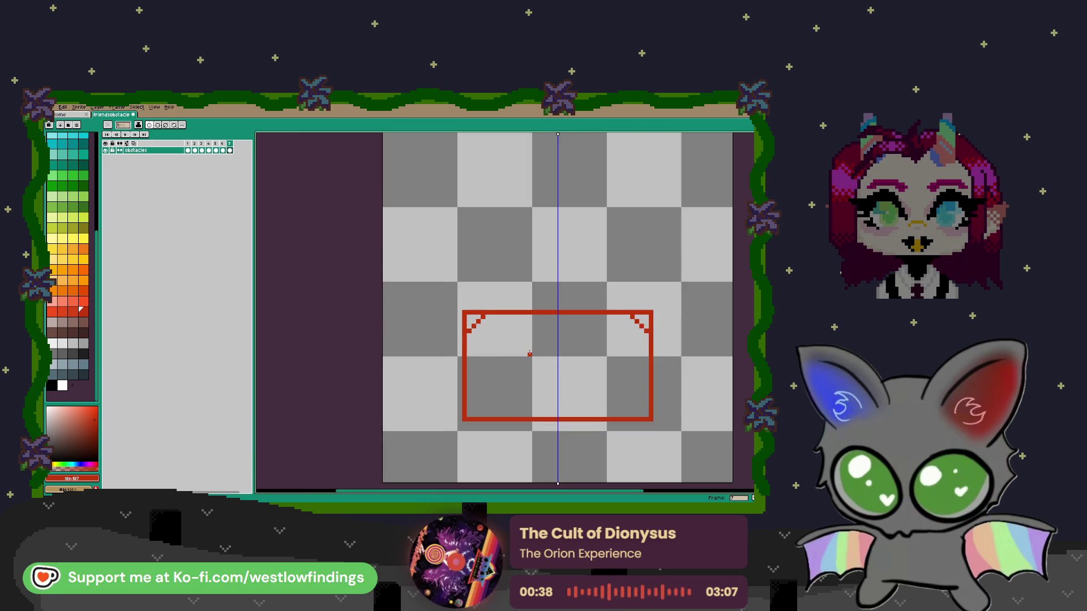
pyautogui.moveTo(476, 289); pyautogui.dragTo(441, 325)
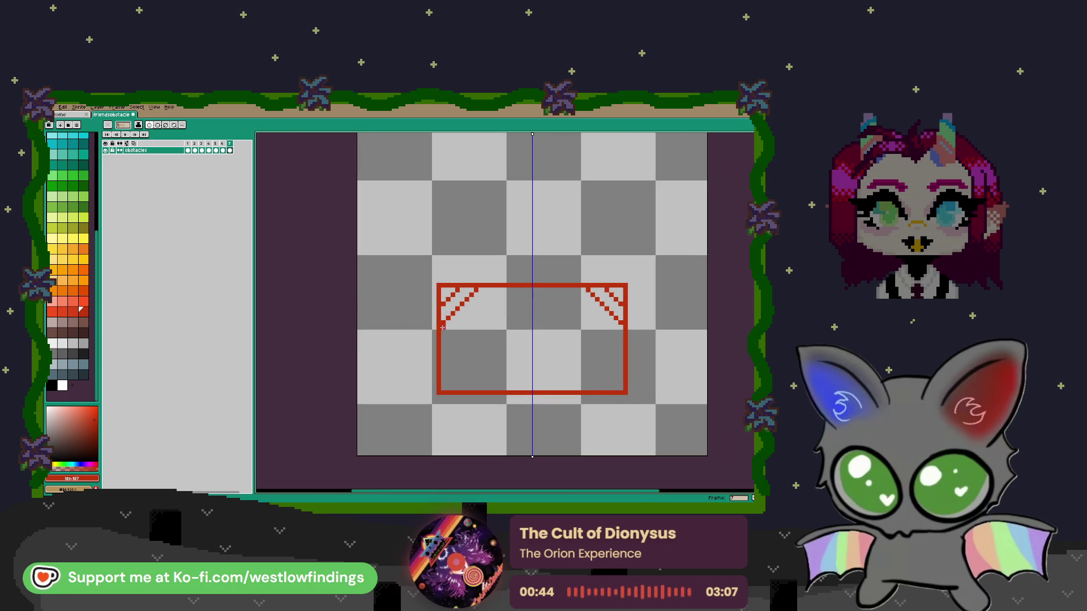
pyautogui.press('b')
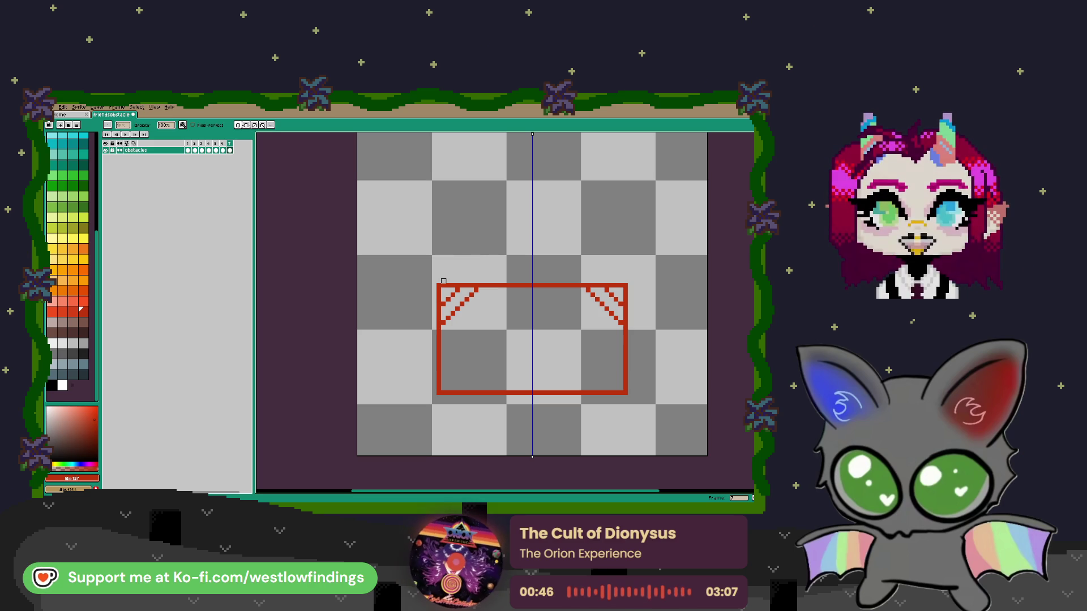
pyautogui.moveTo(442, 297)
pyautogui.mouseDown()
pyautogui.moveTo(471, 286)
pyautogui.moveTo(438, 309)
pyautogui.mouseUp()
pyautogui.click(476, 286)
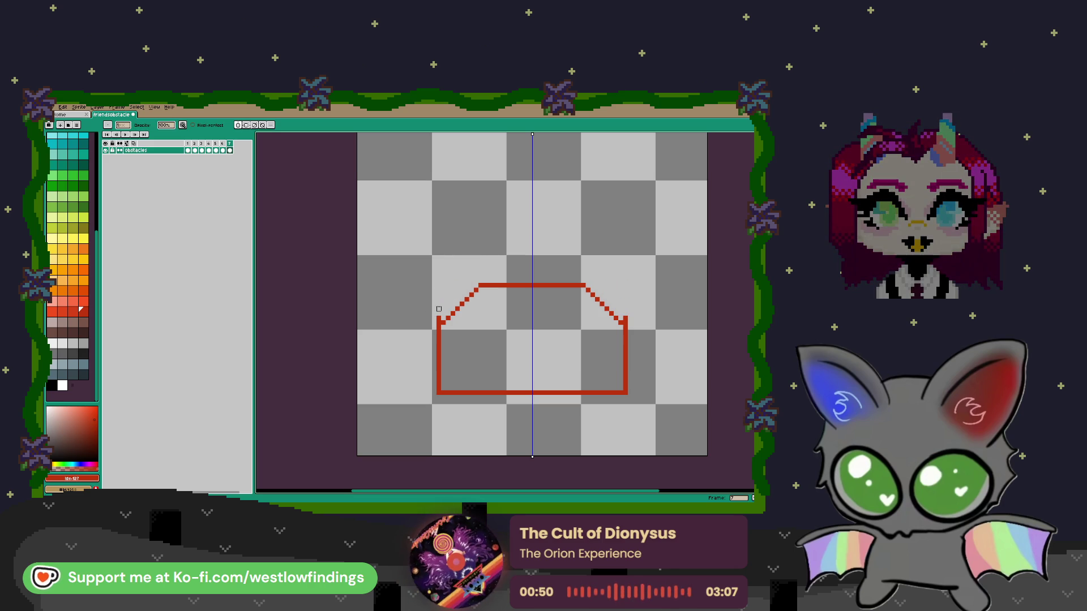
pyautogui.click(439, 322)
# Add mirrored diagonals at the bottom corners and erase the square corners there
pyautogui.moveTo(537, 384); pyautogui.dragTo(500, 359)
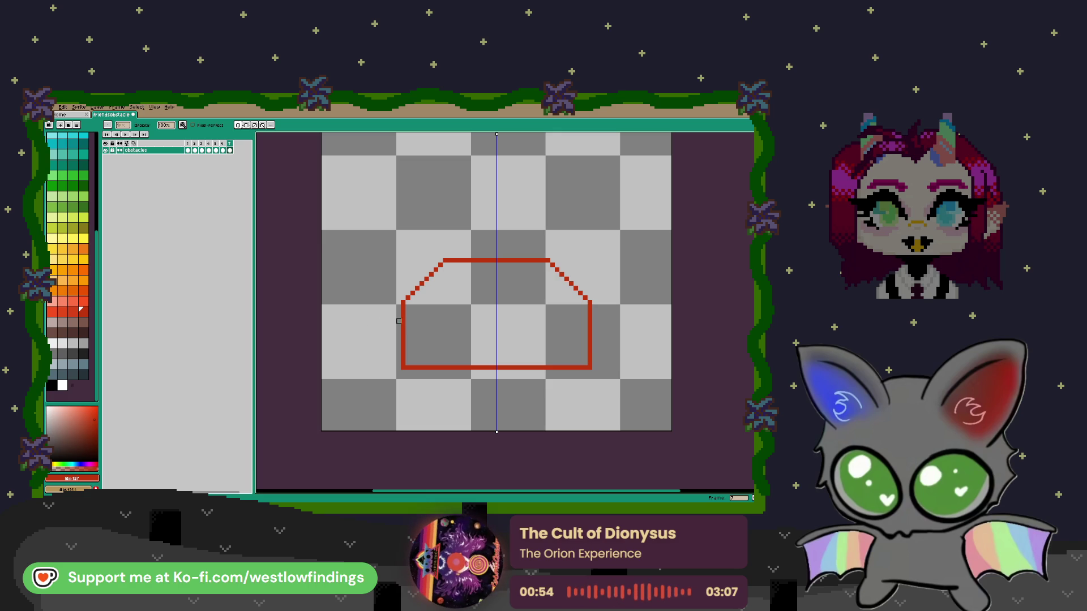
pyautogui.click(241, 127)
pyautogui.click(240, 126)
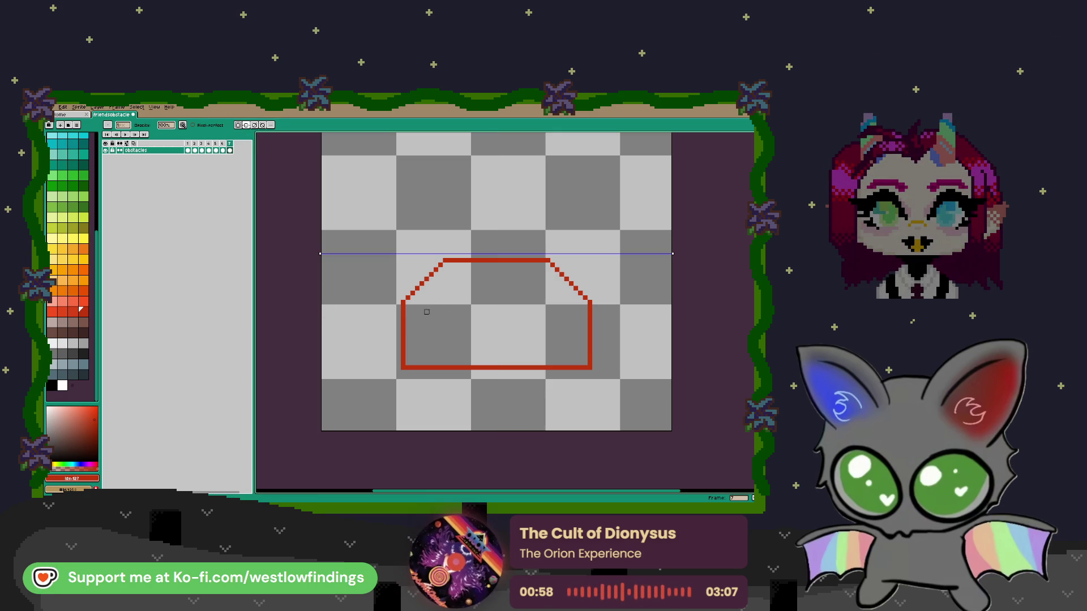
pyautogui.click(241, 127)
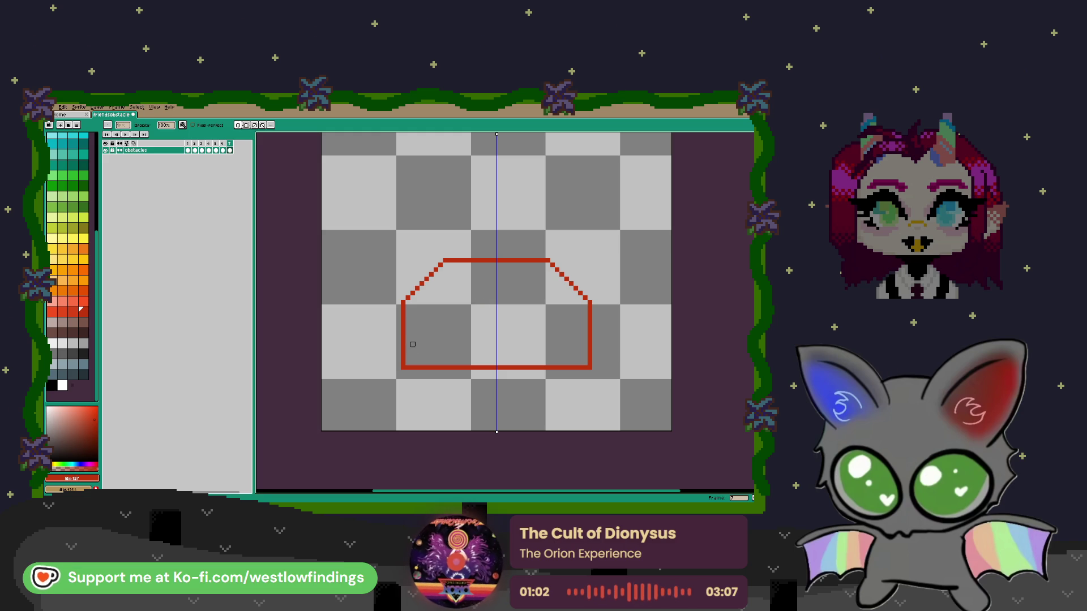
pyautogui.press('m')
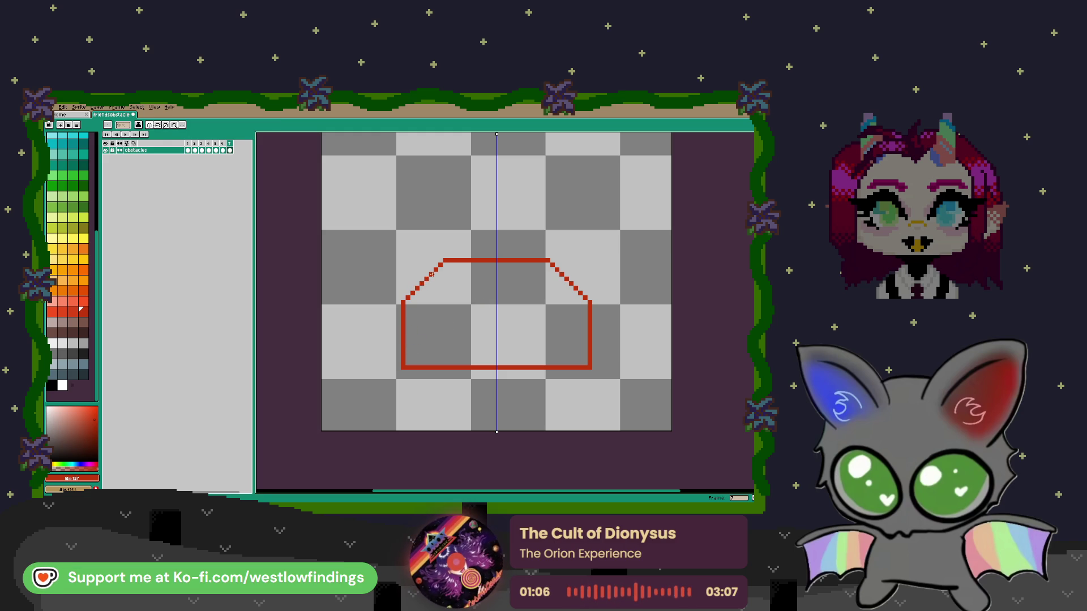
pyautogui.moveTo(413, 331); pyautogui.dragTo(449, 366)
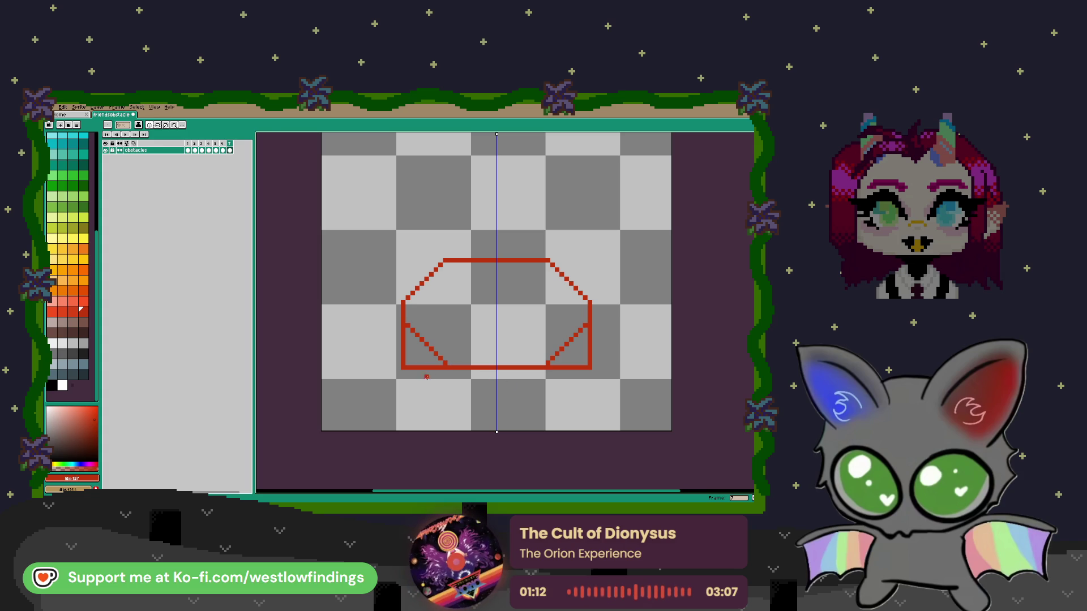
pyautogui.press('b')
pyautogui.moveTo(445, 368)
pyautogui.mouseDown()
pyautogui.moveTo(404, 368)
pyautogui.moveTo(403, 335)
pyautogui.mouseUp()
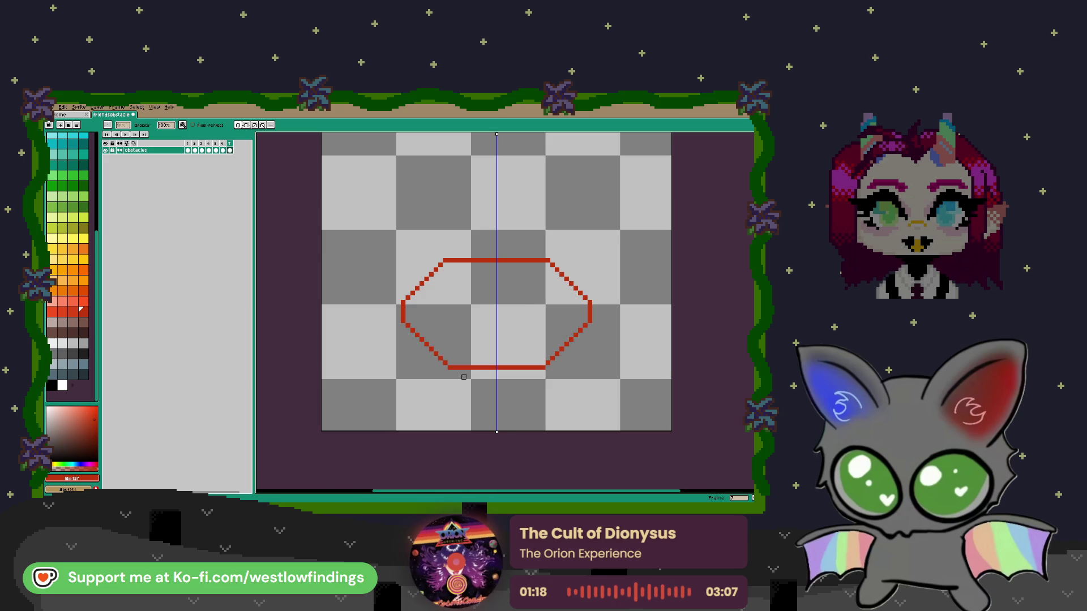
pyautogui.scroll(-1, 459, 377)
# Raise the outline's upper half one pixel and fill the gaps at the side vertices
pyautogui.press('m')
pyautogui.moveTo(377, 266)
pyautogui.mouseDown()
pyautogui.moveTo(597, 343)
pyautogui.moveTo(598, 330)
pyautogui.mouseUp()
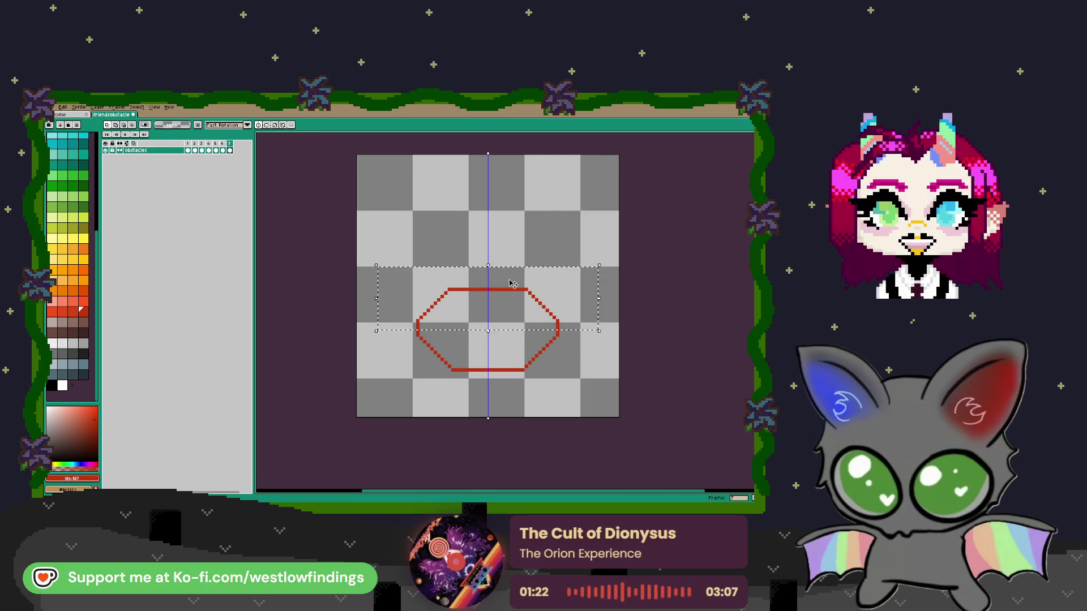
pyautogui.press('Up')
pyautogui.press('Up')
pyautogui.press('Up')
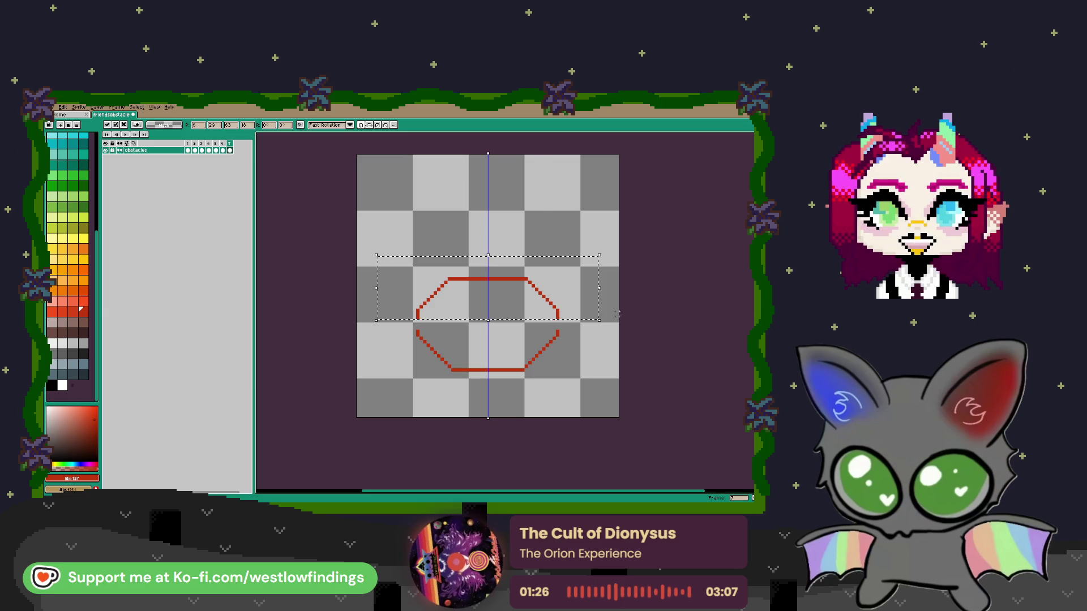
pyautogui.hotkey('ctrl', 'd')
pyautogui.scroll(3, 399, 332)
pyautogui.press('b')
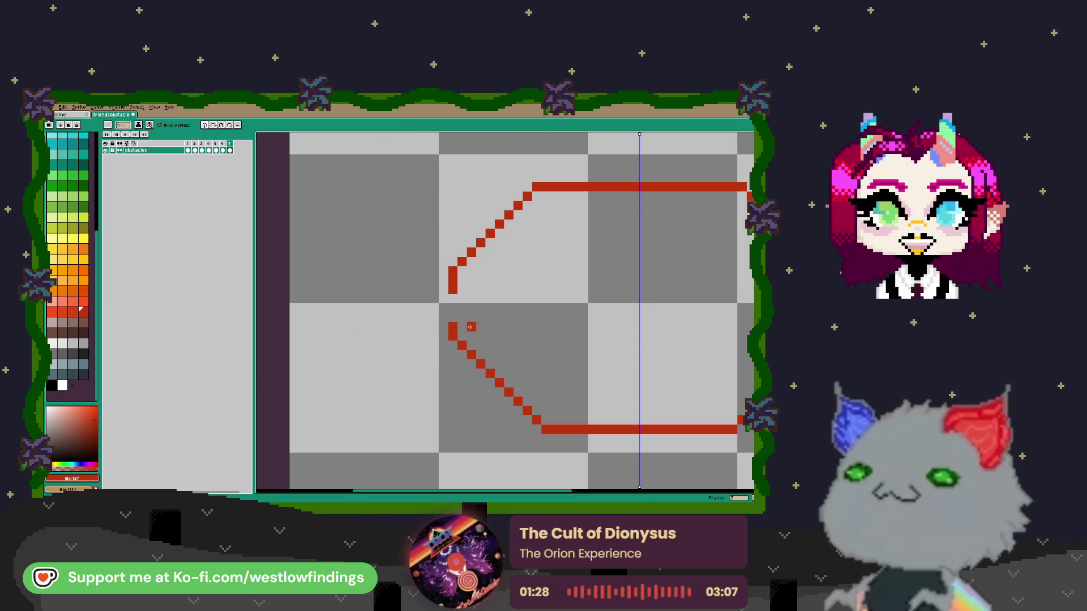
pyautogui.moveTo(453, 298); pyautogui.dragTo(453, 317)
pyautogui.moveTo(648, 315)
pyautogui.mouseDown()
pyautogui.moveTo(409, 323)
pyautogui.moveTo(509, 326)
pyautogui.mouseUp()
pyautogui.scroll(-2, 509, 325)
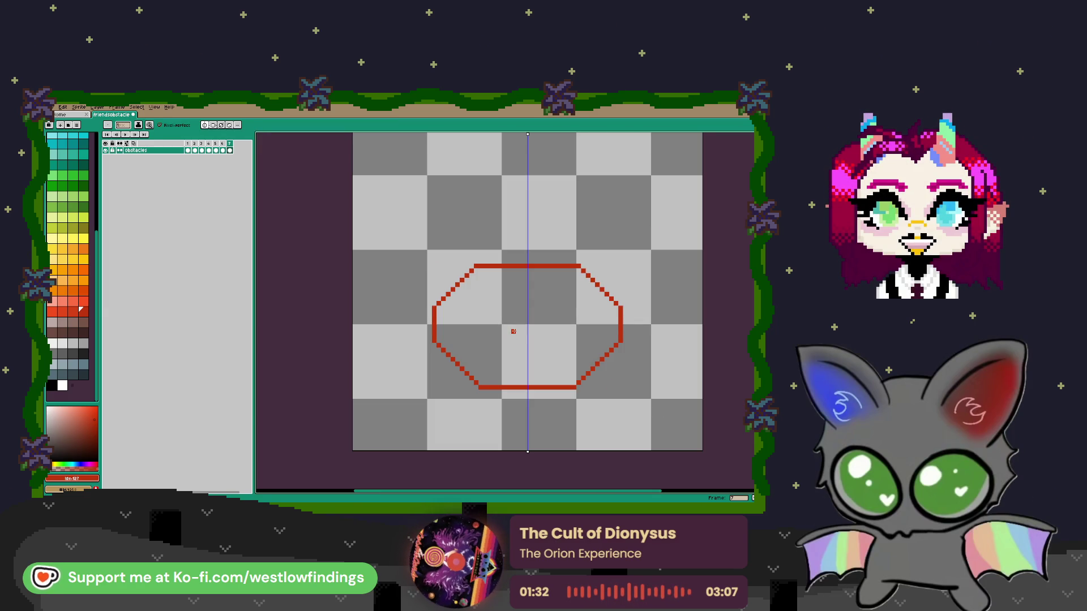
# Select the red outline by colour and fill it black
pyautogui.press('w')
pyautogui.click(481, 266)
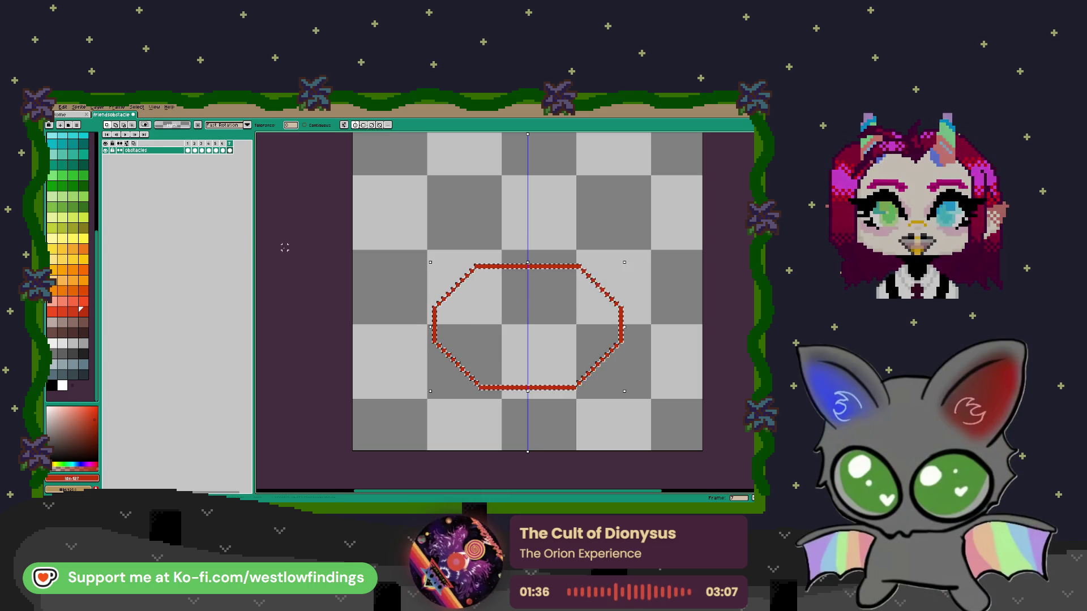
pyautogui.click(52, 385)
pyautogui.press('f')
pyautogui.hotkey('ctrl', 'd')
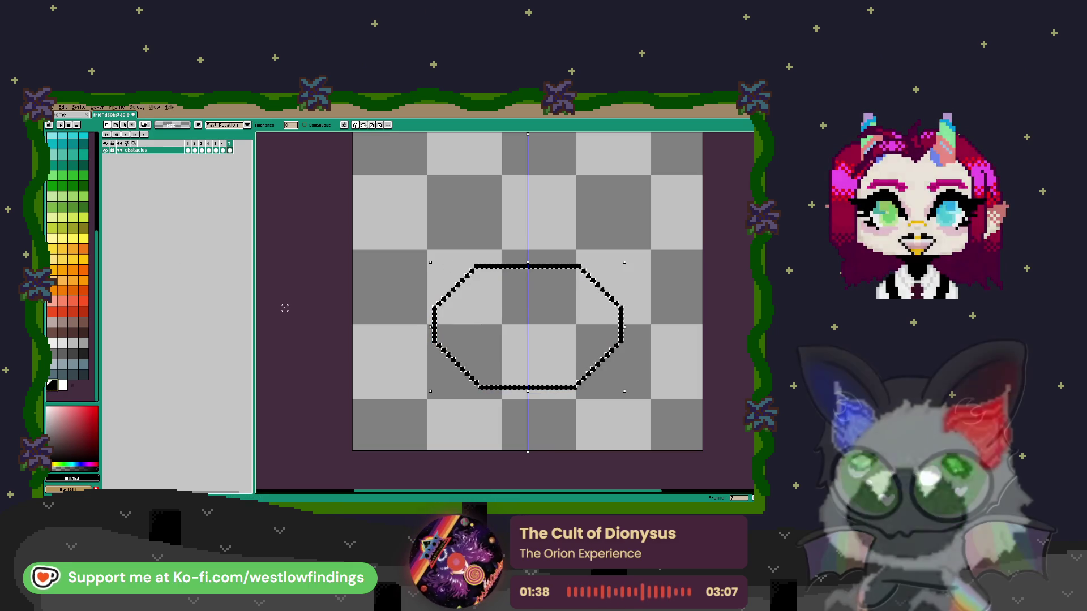
pyautogui.scroll(3, 517, 251)
# Draw two mirrored black stalks above the top edge, capped with square eye blocks
pyautogui.press('b')
pyautogui.moveTo(500, 249)
pyautogui.mouseDown()
pyautogui.moveTo(500, 275)
pyautogui.moveTo(483, 241)
pyautogui.mouseUp()
pyautogui.click(509, 234)
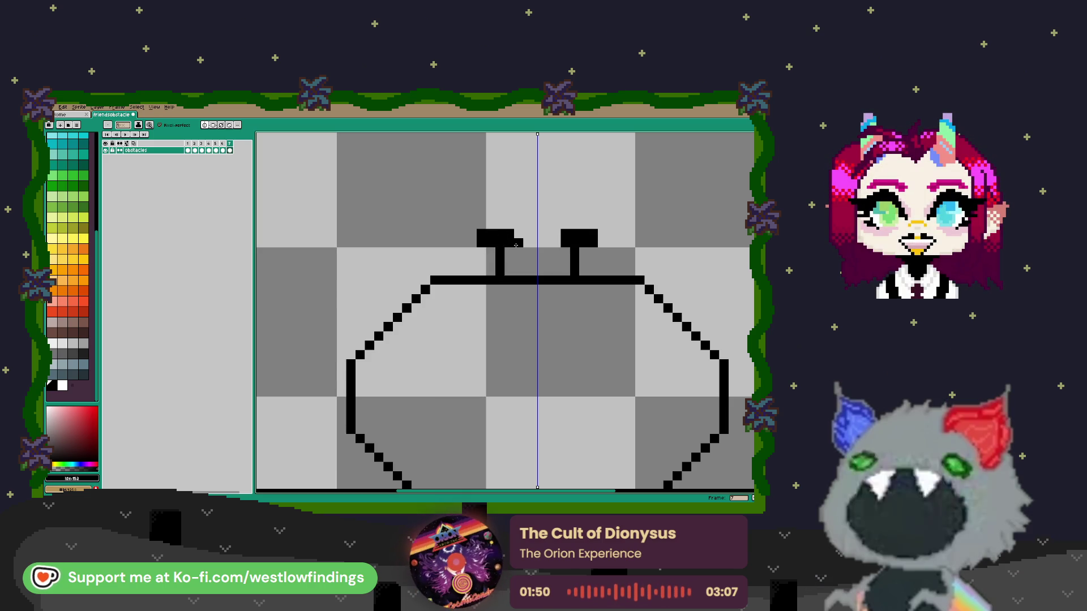
pyautogui.moveTo(513, 224)
pyautogui.mouseDown()
pyautogui.moveTo(500, 225)
pyautogui.moveTo(495, 271)
pyautogui.mouseUp()
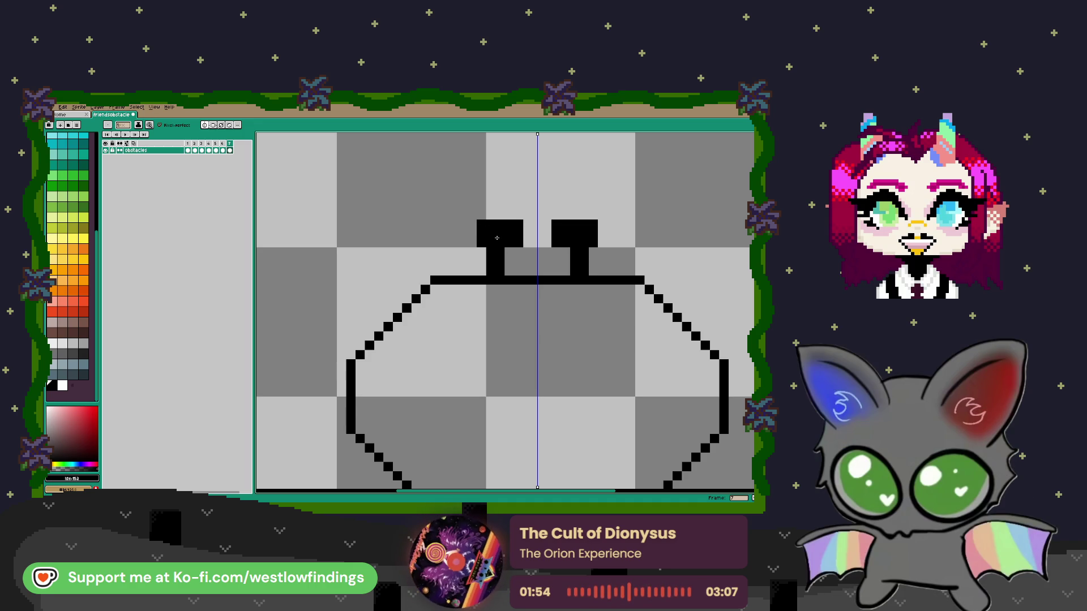
pyautogui.scroll(-4, 559, 298)
pyautogui.moveTo(559, 297); pyautogui.dragTo(506, 325)
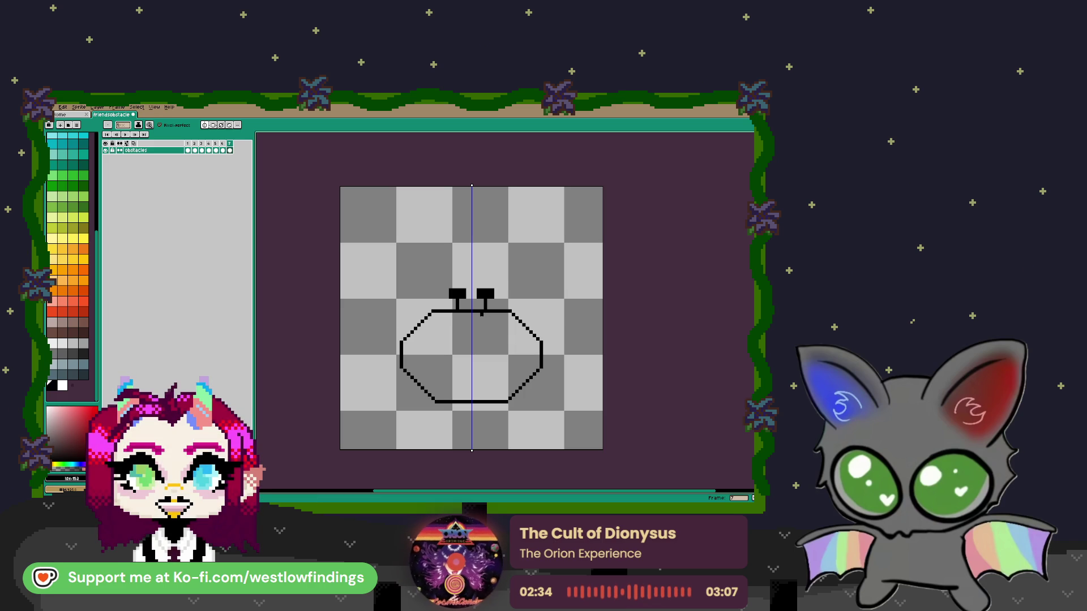
pyautogui.scroll(1, 425, 304)
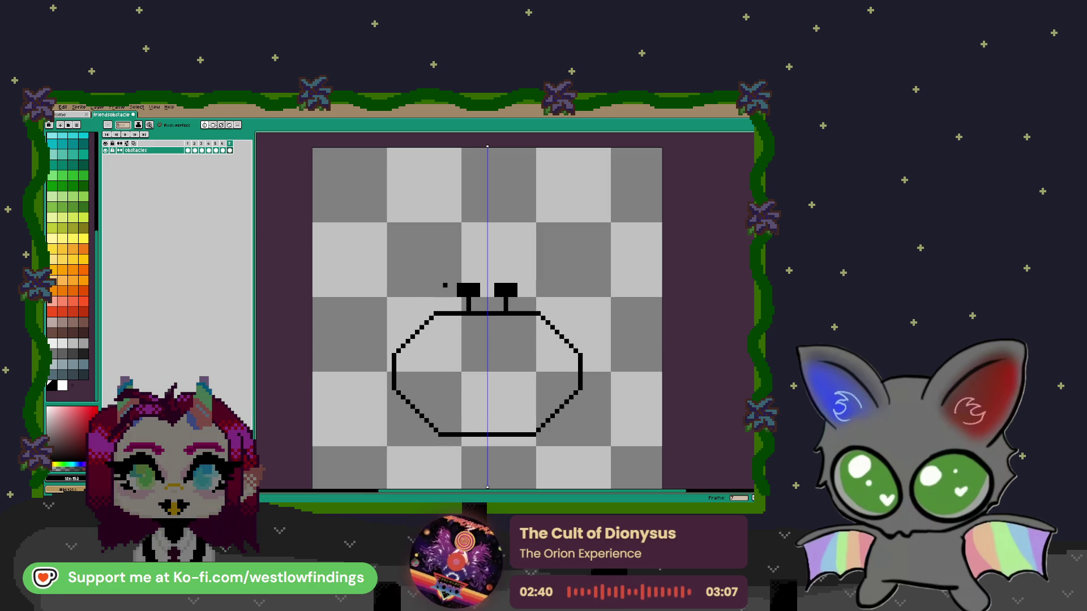
# Undo the last change, then draw mirrored diagonal arms, upright forearms and pincer outlines
pyautogui.hotkey('ctrl', 'z')
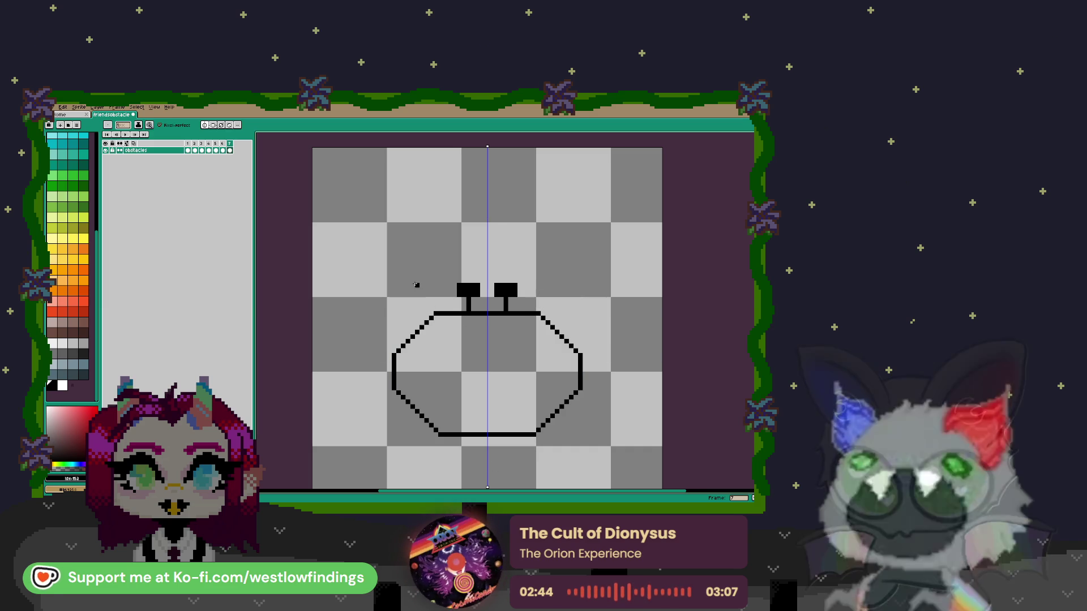
pyautogui.moveTo(417, 285)
pyautogui.mouseDown()
pyautogui.moveTo(435, 310)
pyautogui.moveTo(394, 295)
pyautogui.mouseUp()
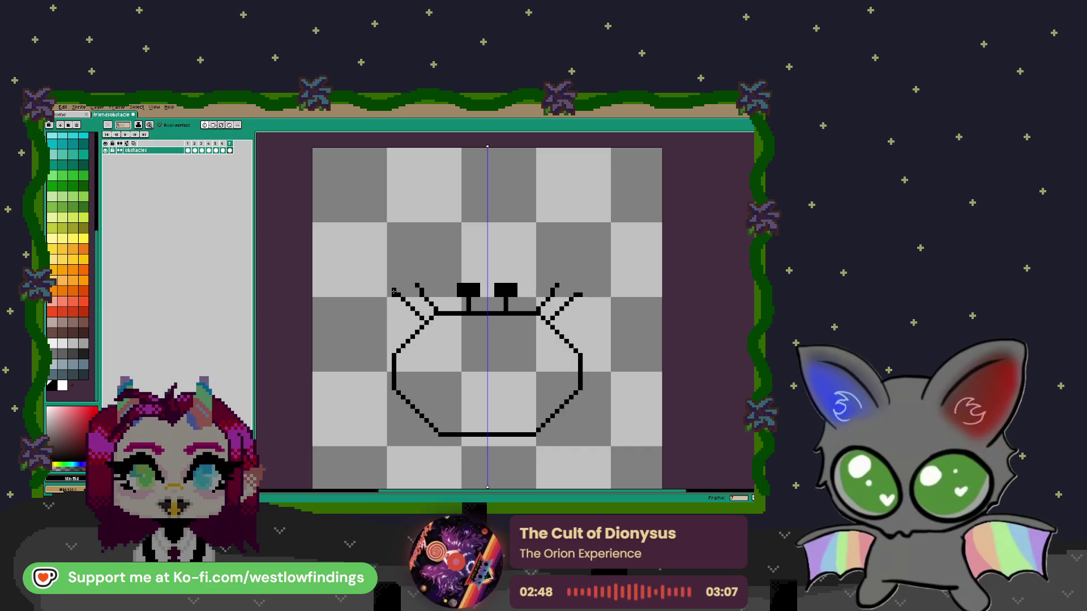
pyautogui.moveTo(378, 267)
pyautogui.mouseDown()
pyautogui.moveTo(380, 283)
pyautogui.moveTo(411, 283)
pyautogui.mouseUp()
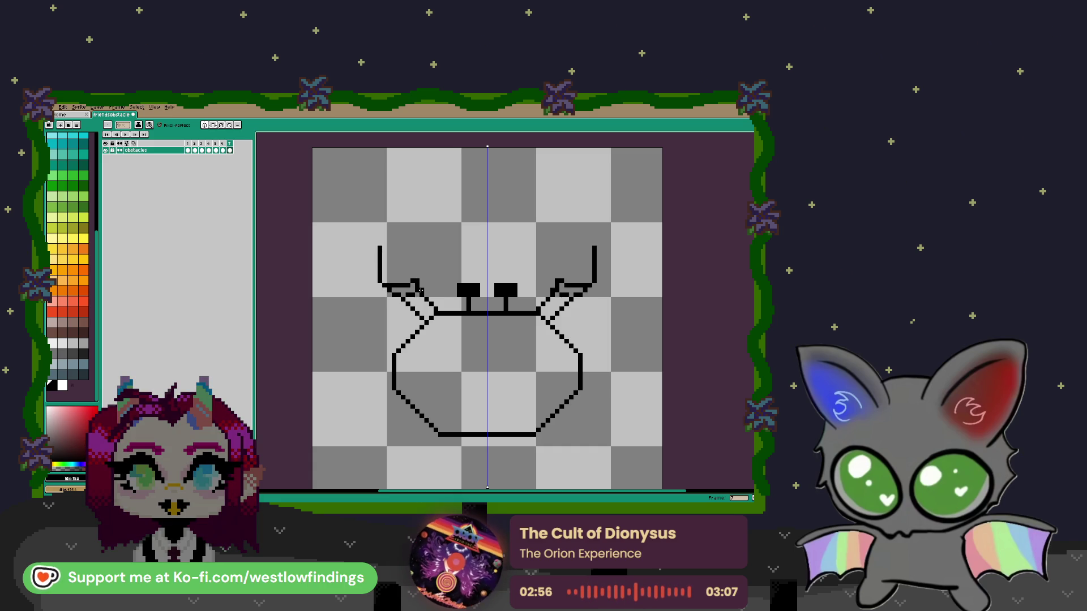
pyautogui.moveTo(381, 249)
pyautogui.mouseDown()
pyautogui.moveTo(416, 211)
pyautogui.moveTo(451, 211)
pyautogui.moveTo(450, 245)
pyautogui.moveTo(417, 272)
pyautogui.mouseUp()
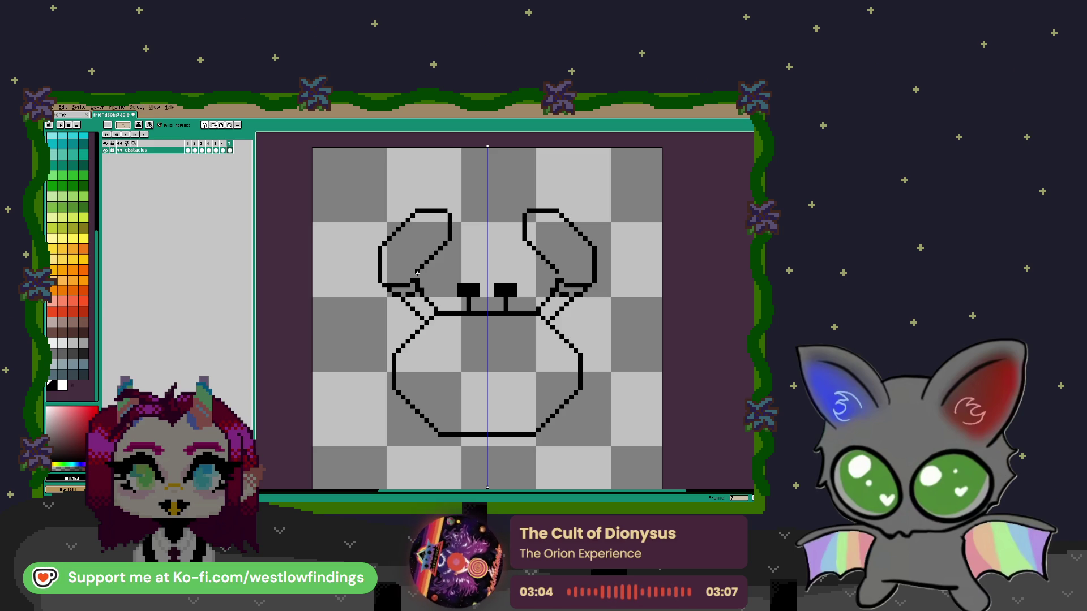
pyautogui.moveTo(447, 219); pyautogui.dragTo(410, 247)
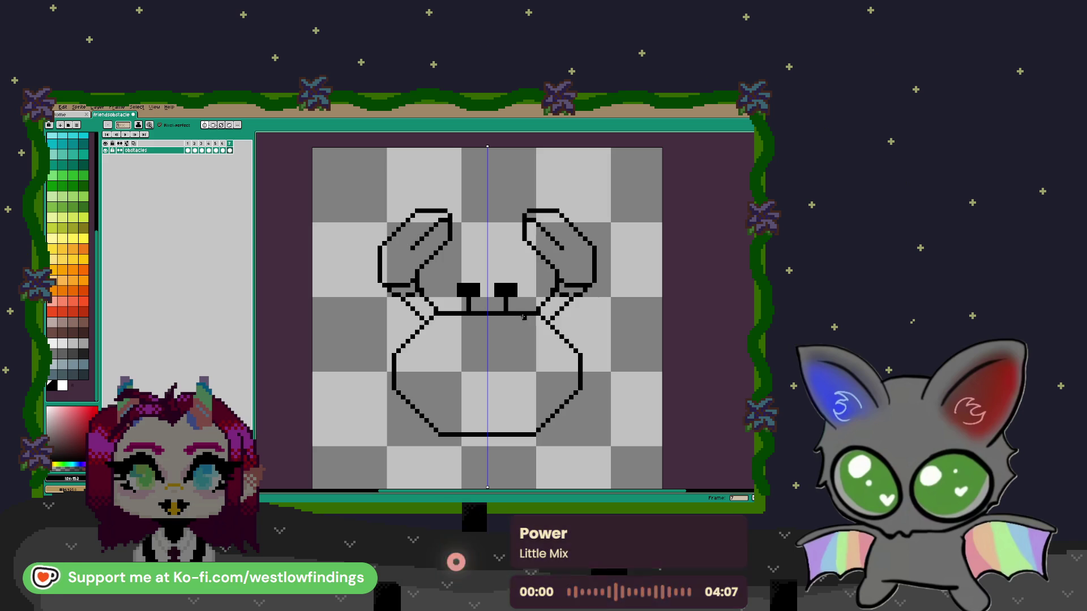
pyautogui.moveTo(456, 329)
pyautogui.mouseDown()
pyautogui.moveTo(455, 302)
pyautogui.moveTo(480, 289)
pyautogui.moveTo(447, 291)
pyautogui.moveTo(405, 264)
pyautogui.moveTo(393, 210)
pyautogui.moveTo(382, 210)
pyautogui.moveTo(374, 248)
pyautogui.moveTo(384, 272)
pyautogui.moveTo(431, 309)
pyautogui.mouseUp()
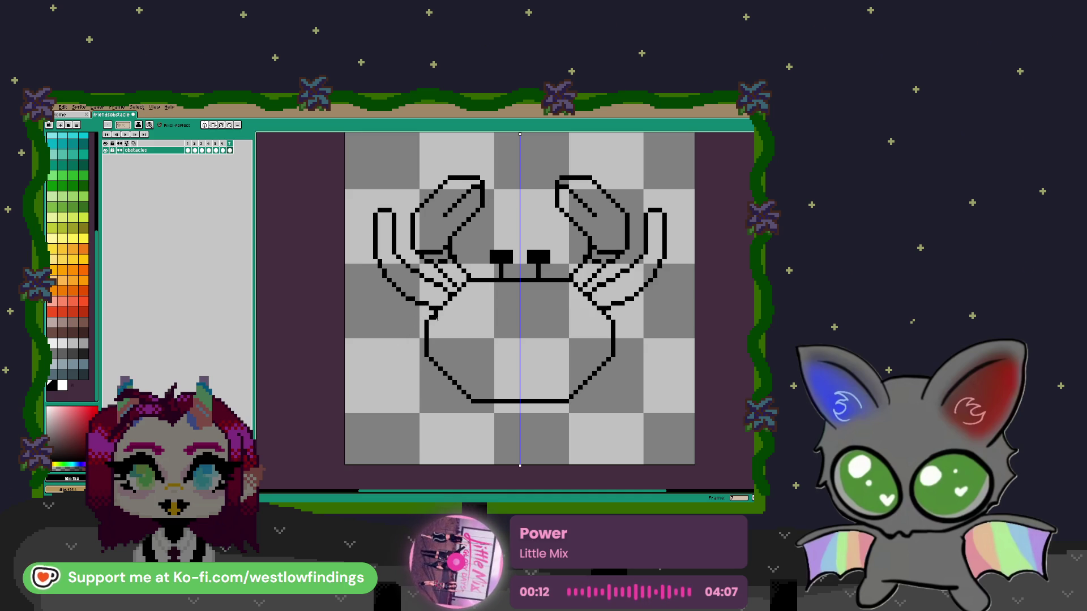
# Erase the extra lower diagonal from each mirrored claw
pyautogui.press('e')
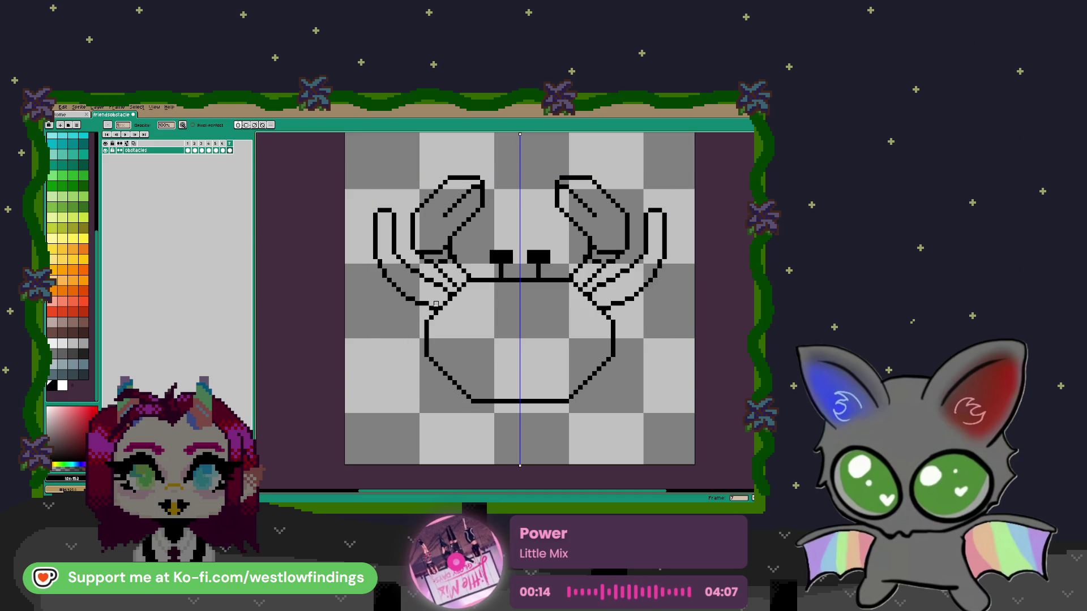
pyautogui.moveTo(422, 304)
pyautogui.mouseDown()
pyautogui.moveTo(386, 281)
pyautogui.moveTo(433, 306)
pyautogui.mouseUp()
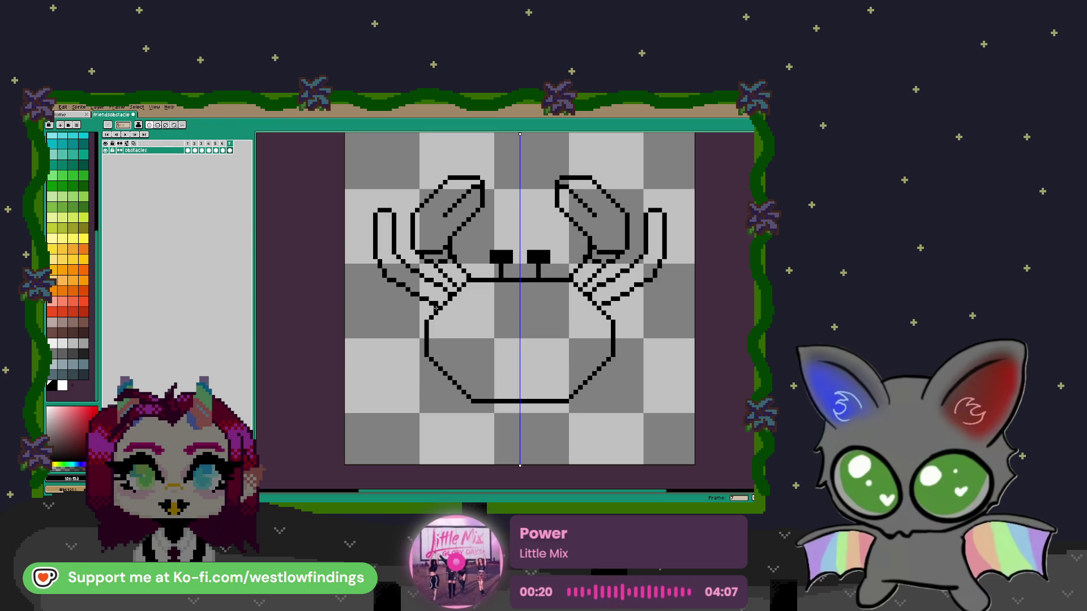
pyautogui.press('m')
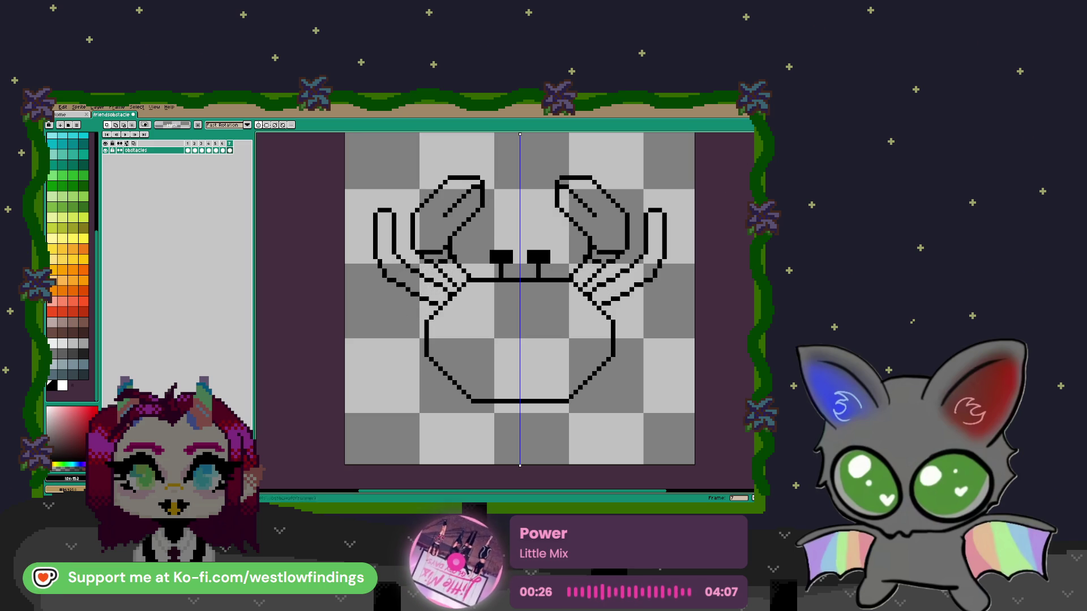
pyautogui.press('b')
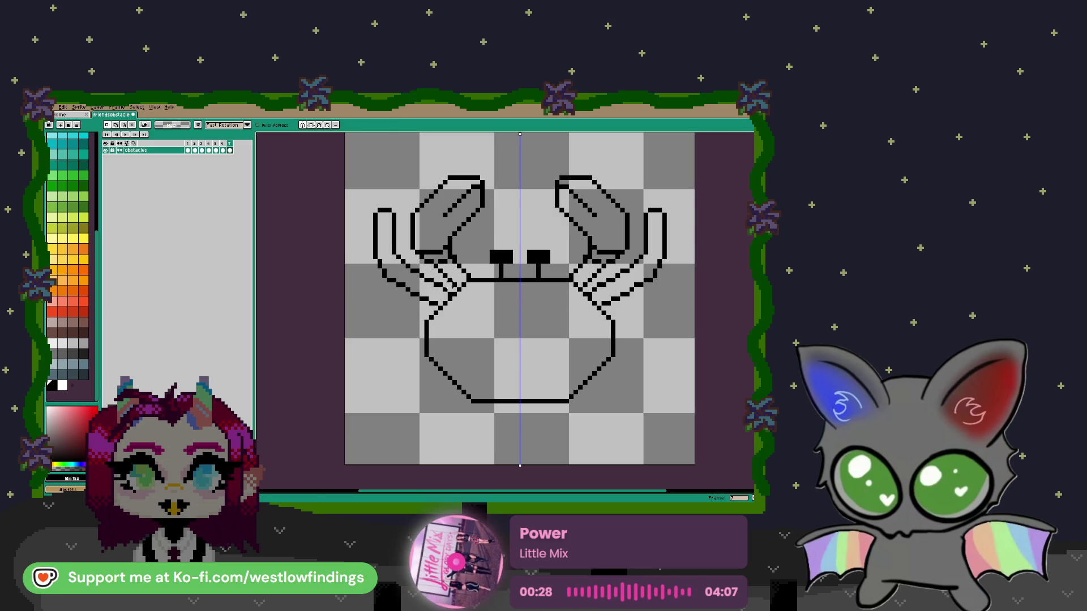
# Draw diagonal lines across the claws, then undo the stray edits and clear the selection
pyautogui.moveTo(452, 286)
pyautogui.mouseDown()
pyautogui.moveTo(402, 247)
pyautogui.moveTo(403, 202)
pyautogui.moveTo(347, 244)
pyautogui.moveTo(410, 314)
pyautogui.moveTo(453, 308)
pyautogui.moveTo(408, 310)
pyautogui.moveTo(394, 334)
pyautogui.moveTo(388, 327)
pyautogui.mouseUp()
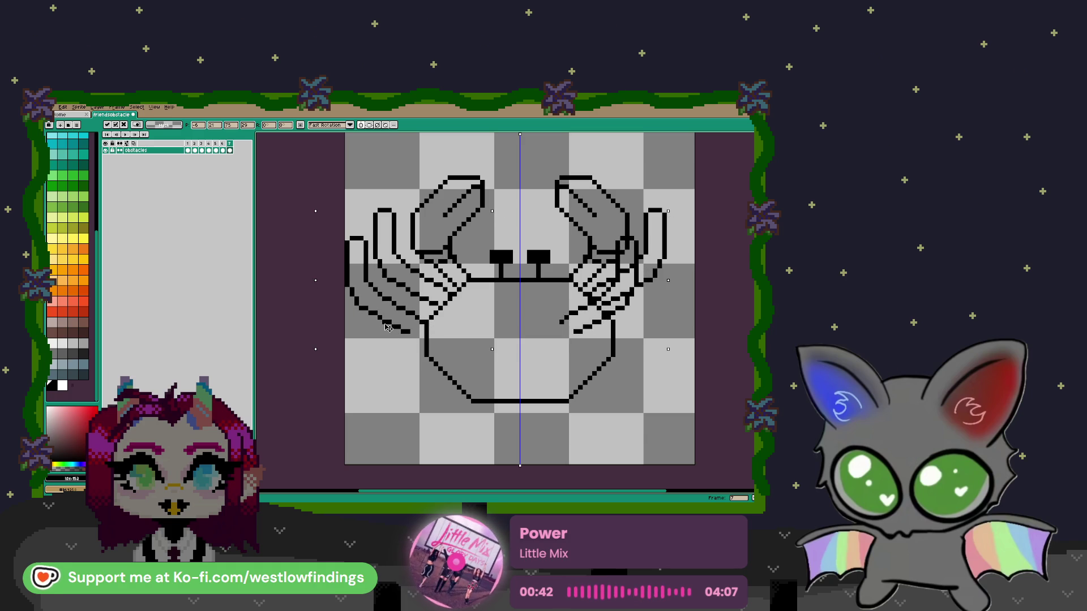
pyautogui.press('b')
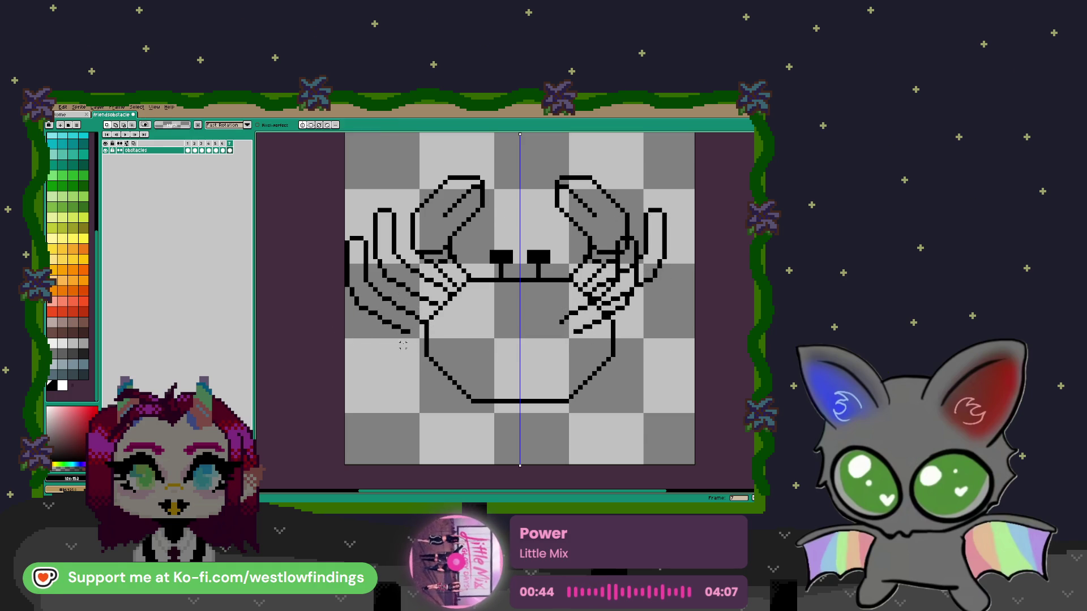
pyautogui.press('b')
pyautogui.moveTo(403, 330); pyautogui.dragTo(386, 325)
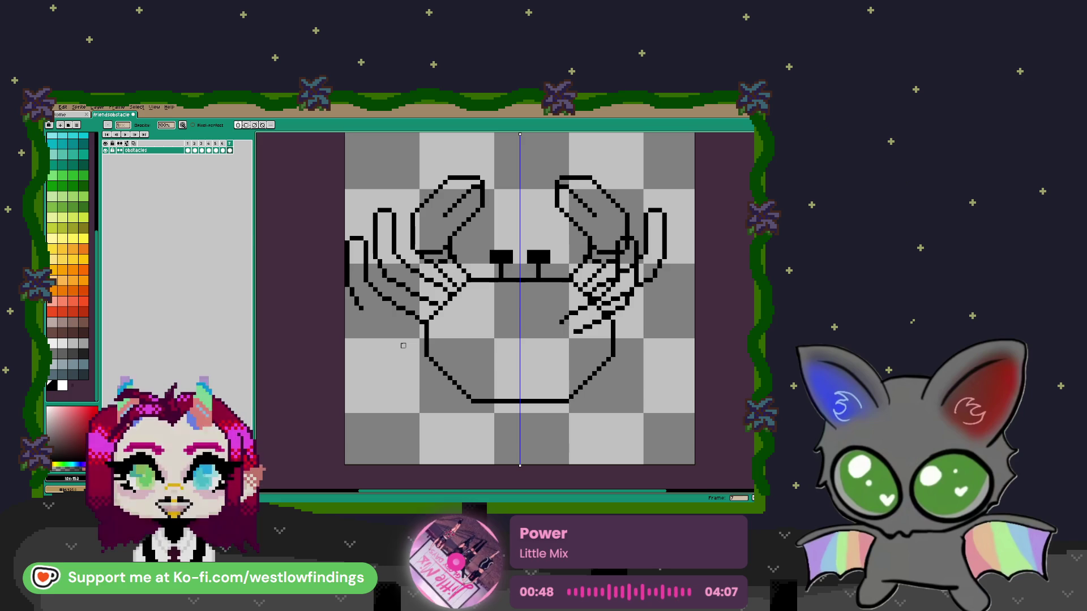
pyautogui.hotkey('ctrl', 'z')
pyautogui.hotkey('ctrl', 'z')
pyautogui.hotkey('ctrl', 'z')
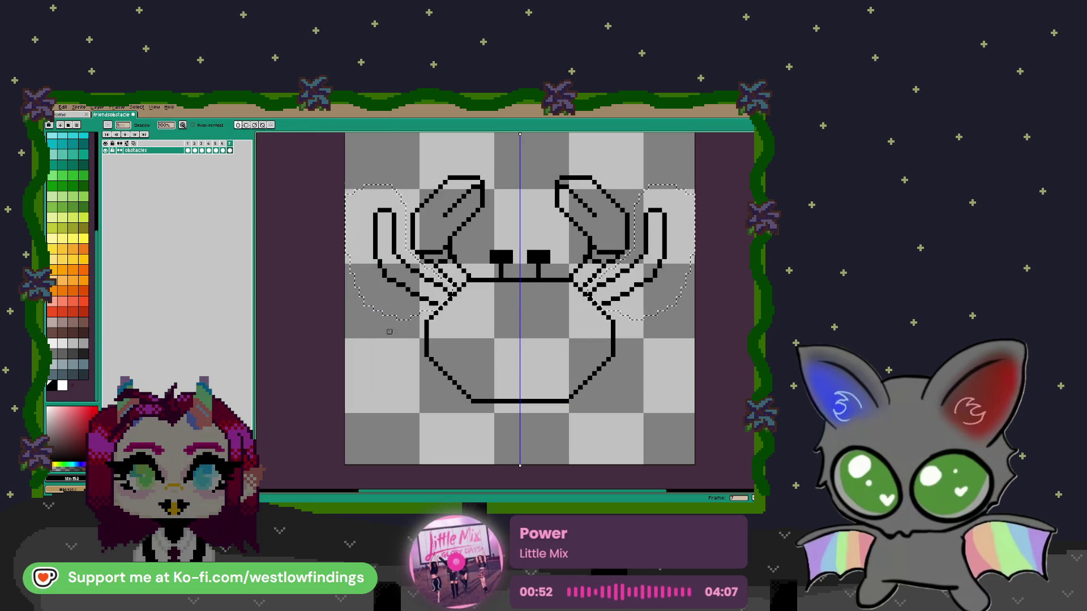
pyautogui.hotkey('ctrl', 'd')
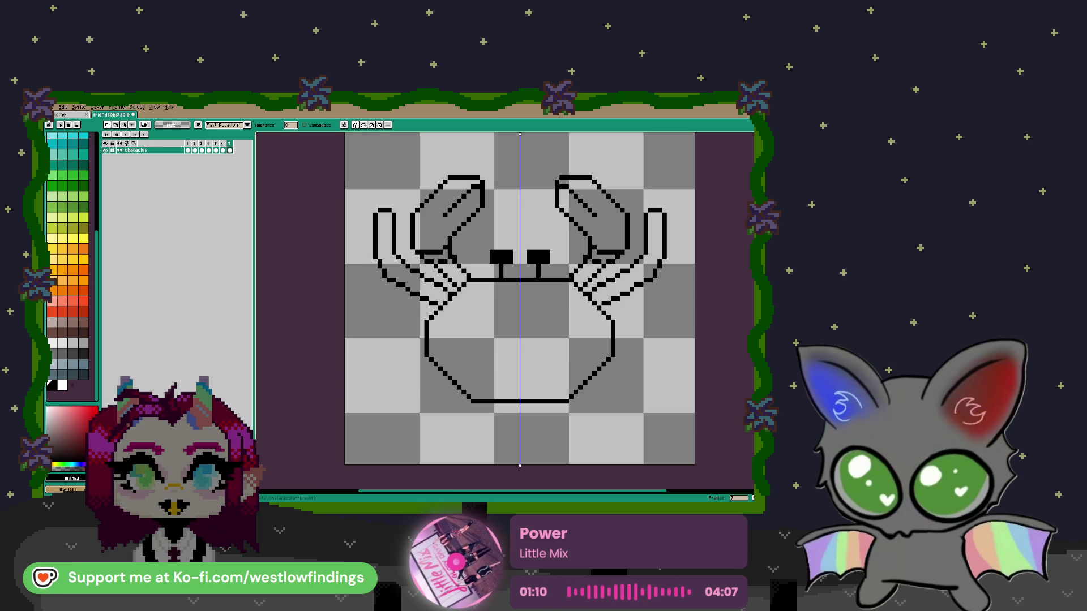
pyautogui.scroll(-1, 375, 375)
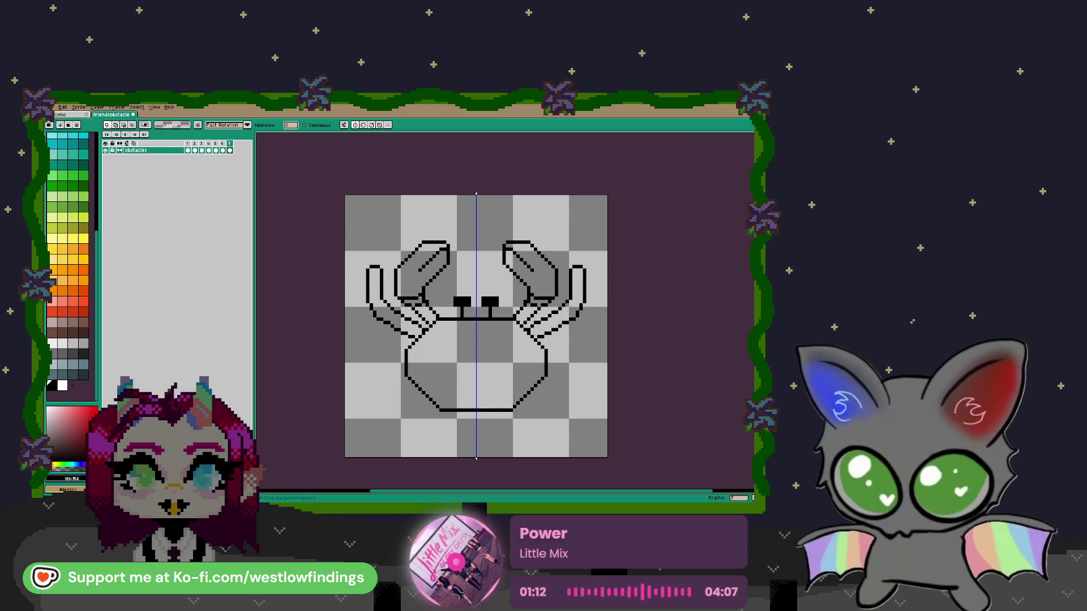
pyautogui.scroll(1, 374, 375)
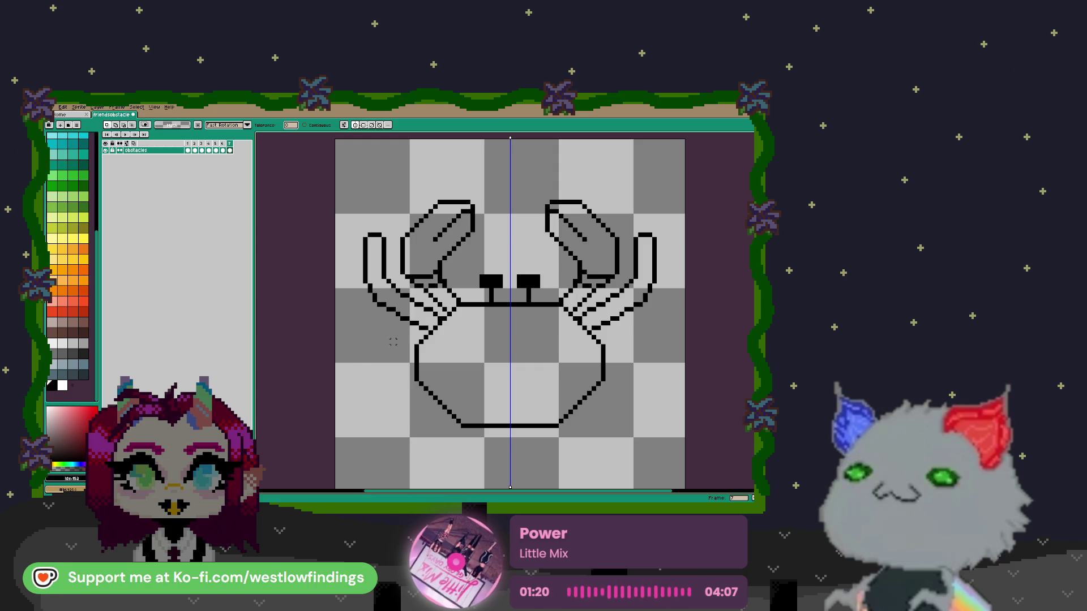
# Add mirrored straight lines so the left arms fan out toward the canvas edge
pyautogui.press('b')
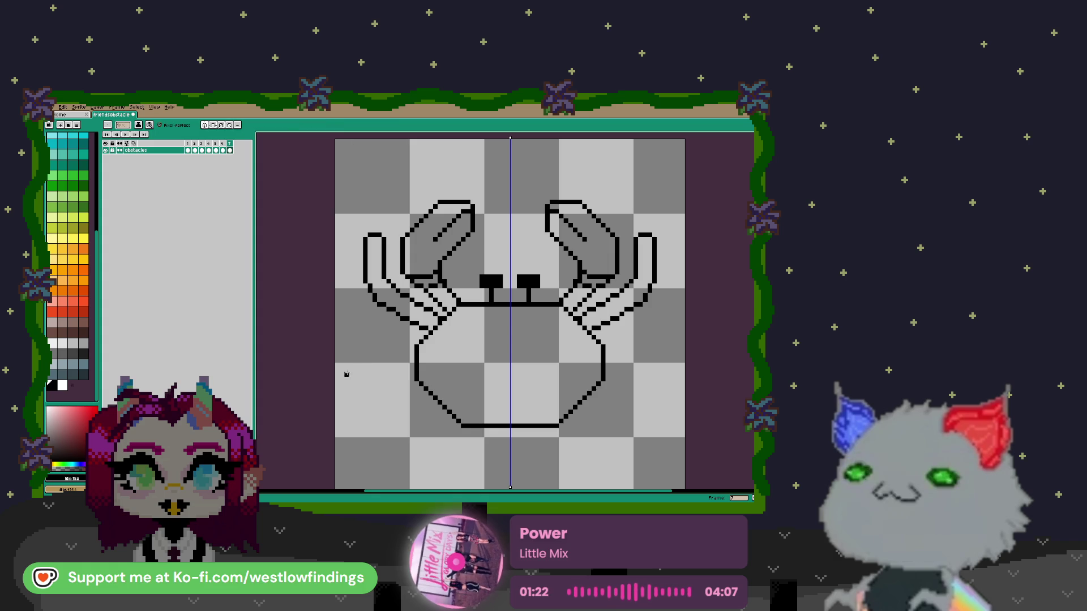
pyautogui.moveTo(421, 341)
pyautogui.mouseDown()
pyautogui.moveTo(363, 307)
pyautogui.moveTo(346, 263)
pyautogui.moveTo(338, 293)
pyautogui.moveTo(348, 326)
pyautogui.moveTo(412, 355)
pyautogui.mouseUp()
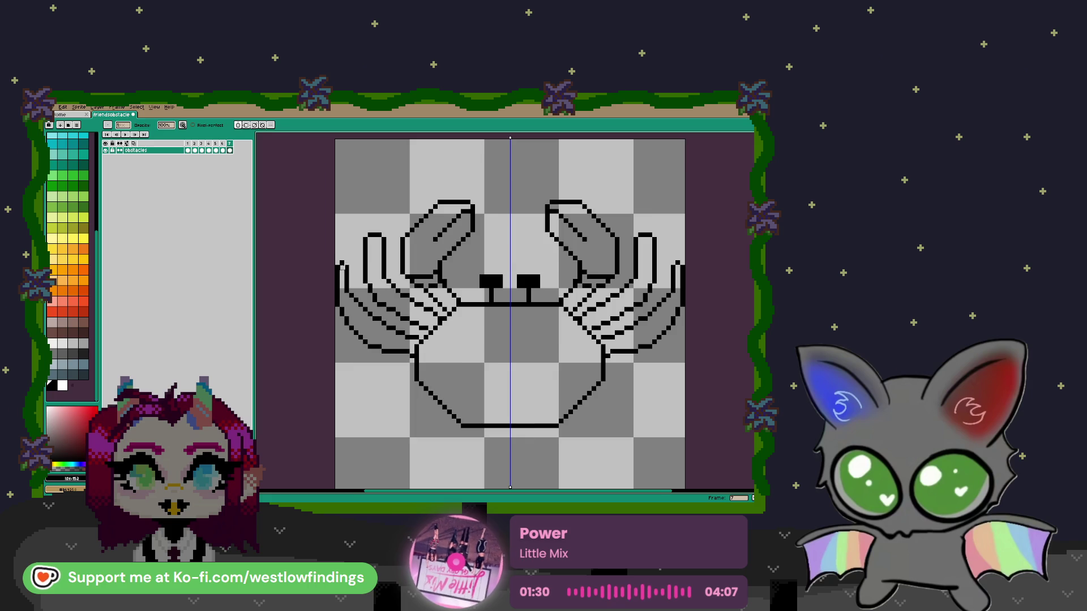
pyautogui.scroll(1, 340, 272)
pyautogui.moveTo(347, 329)
pyautogui.mouseDown()
pyautogui.moveTo(343, 337)
pyautogui.moveTo(362, 331)
pyautogui.moveTo(367, 364)
pyautogui.moveTo(346, 334)
pyautogui.mouseUp()
pyautogui.press('l')
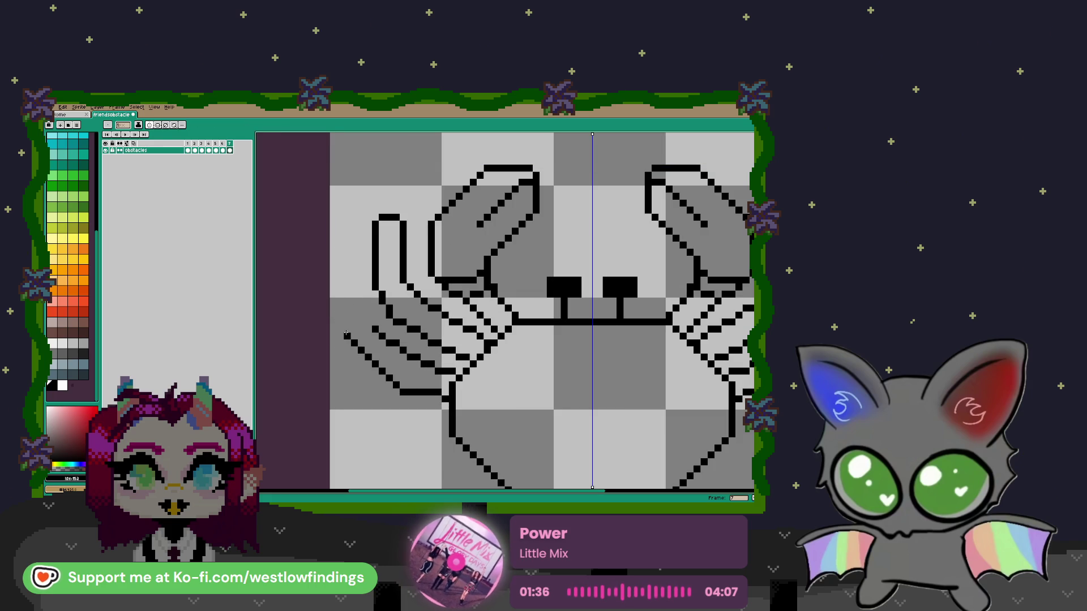
pyautogui.moveTo(340, 231)
pyautogui.mouseDown()
pyautogui.moveTo(356, 231)
pyautogui.moveTo(360, 316)
pyautogui.mouseUp()
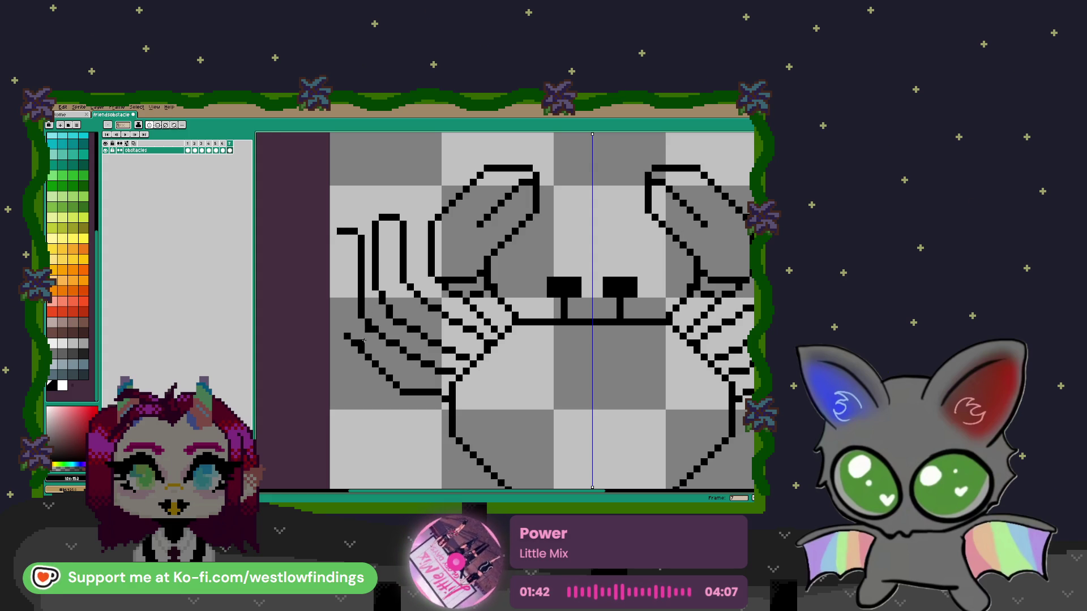
pyautogui.press('b')
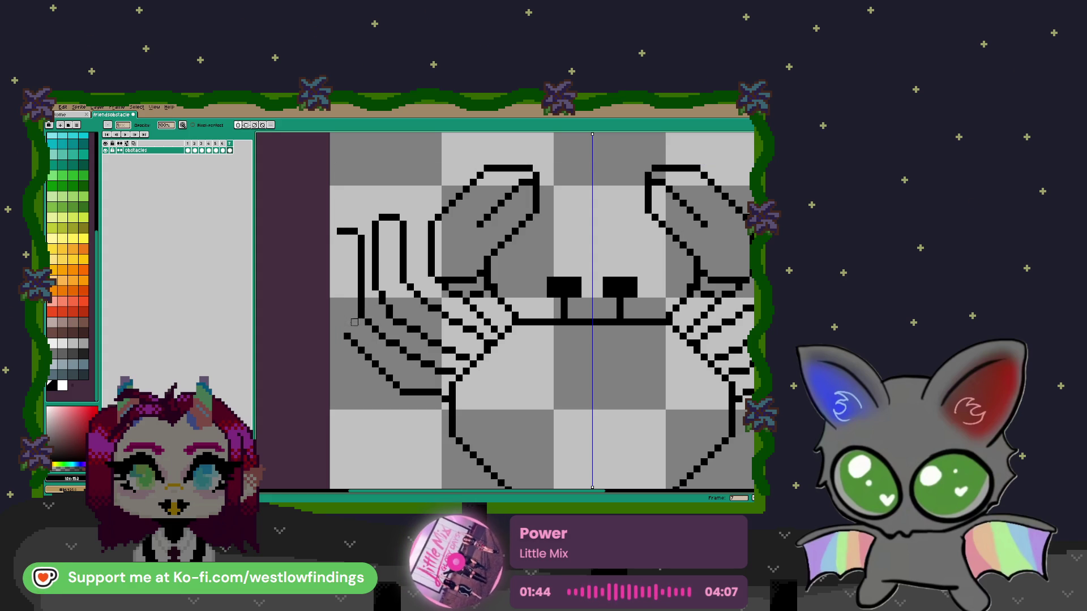
pyautogui.press('l')
pyautogui.moveTo(333, 234); pyautogui.dragTo(338, 327)
pyautogui.scroll(-4, 339, 327)
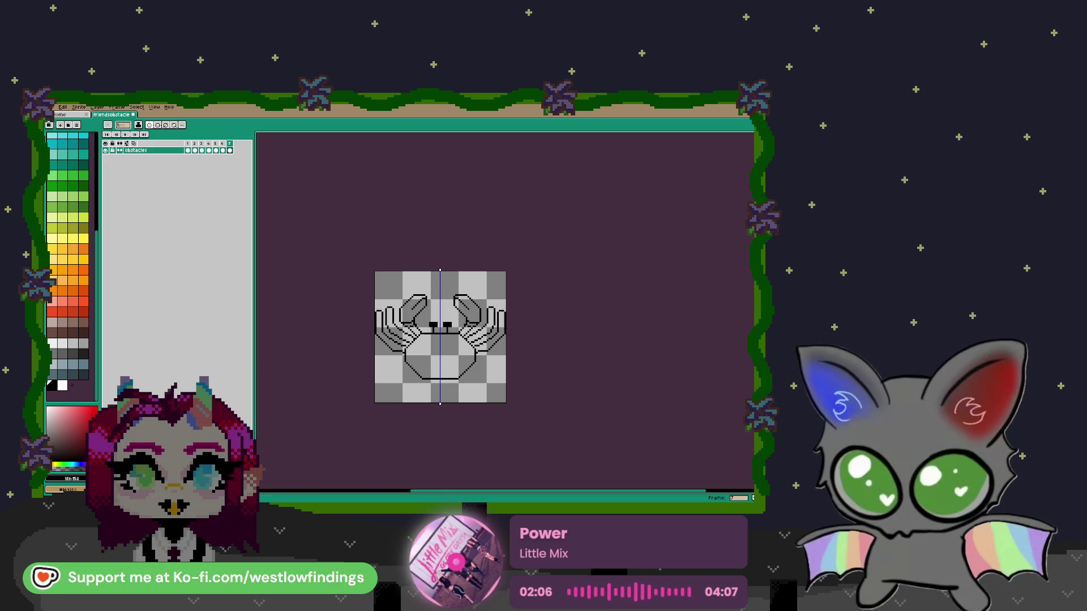
# Draw a mirrored pair of legs reaching down from the body, then turn symmetry off
pyautogui.scroll(3, 375, 390)
pyautogui.moveTo(361, 367); pyautogui.dragTo(401, 362)
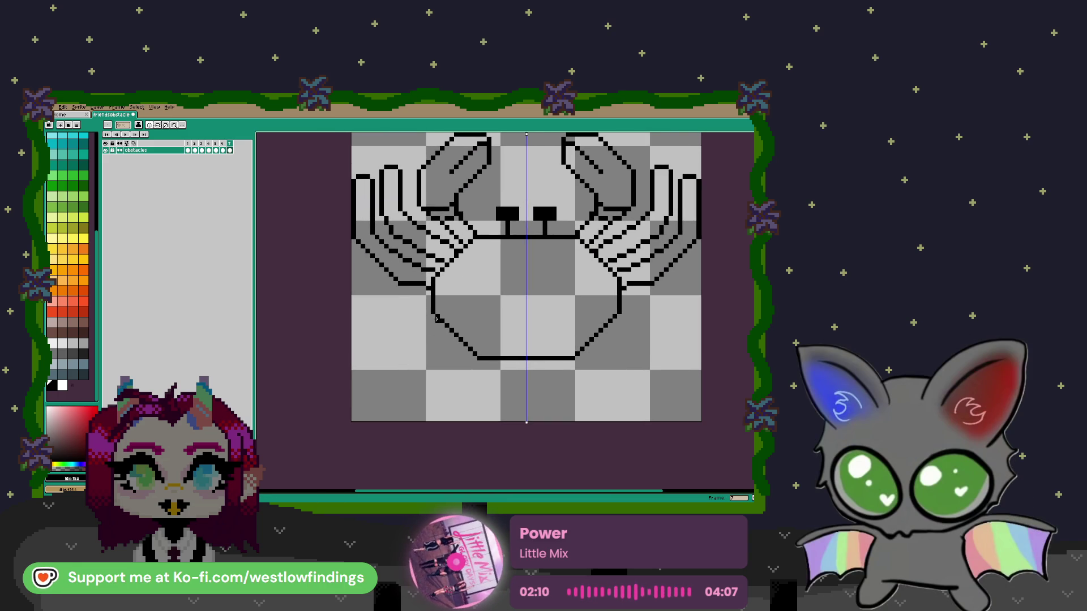
pyautogui.moveTo(433, 320)
pyautogui.mouseDown()
pyautogui.moveTo(393, 320)
pyautogui.moveTo(358, 366)
pyautogui.moveTo(395, 339)
pyautogui.moveTo(450, 332)
pyautogui.mouseUp()
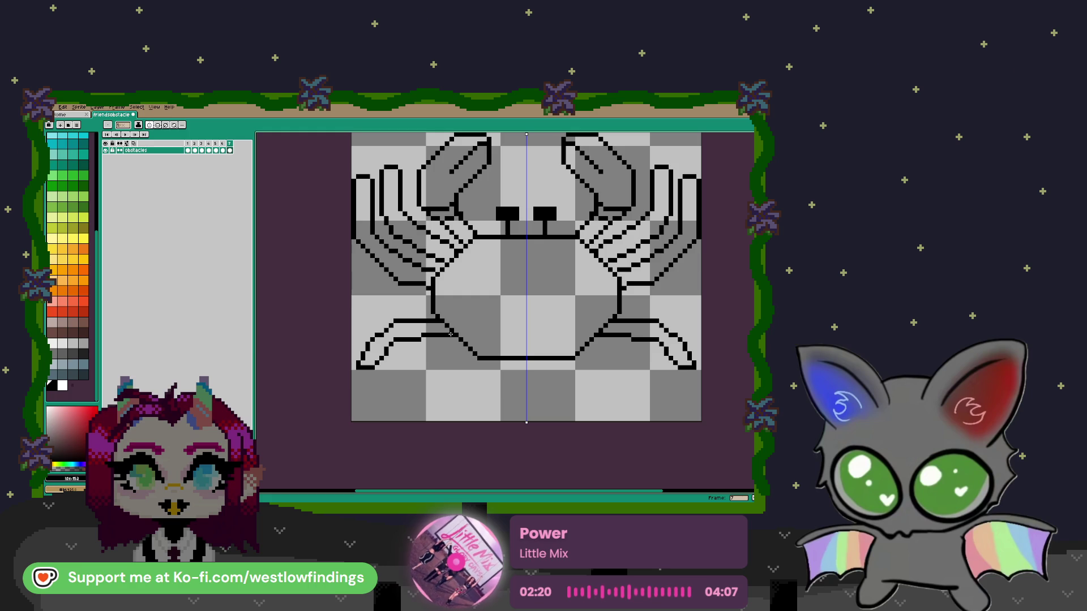
pyautogui.moveTo(430, 367)
pyautogui.mouseDown()
pyautogui.moveTo(415, 374)
pyautogui.moveTo(411, 409)
pyautogui.moveTo(466, 348)
pyautogui.mouseUp()
pyautogui.scroll(-1, 456, 358)
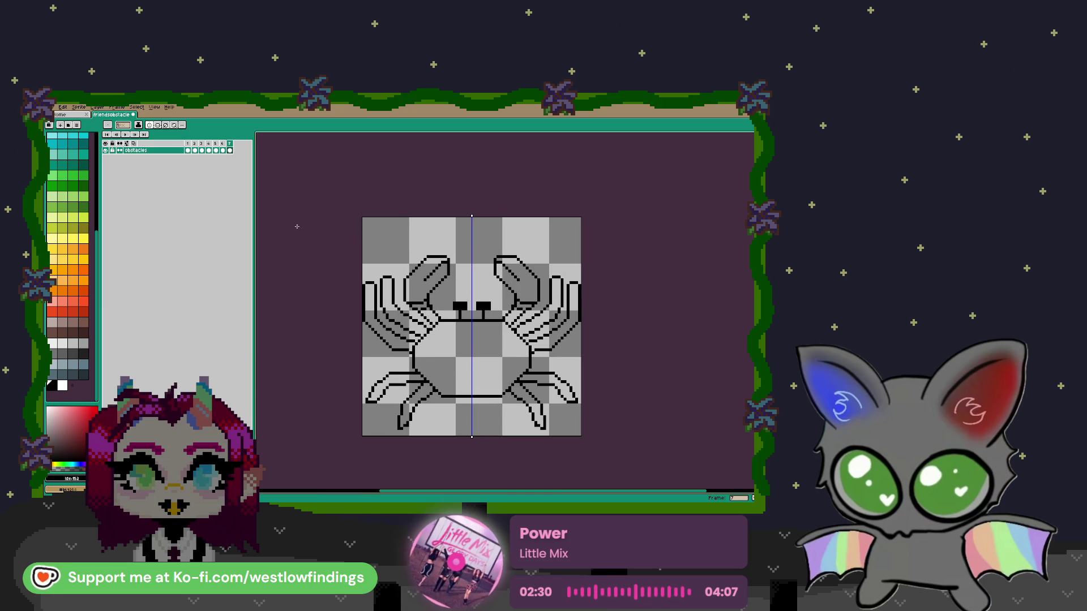
pyautogui.click(149, 125)
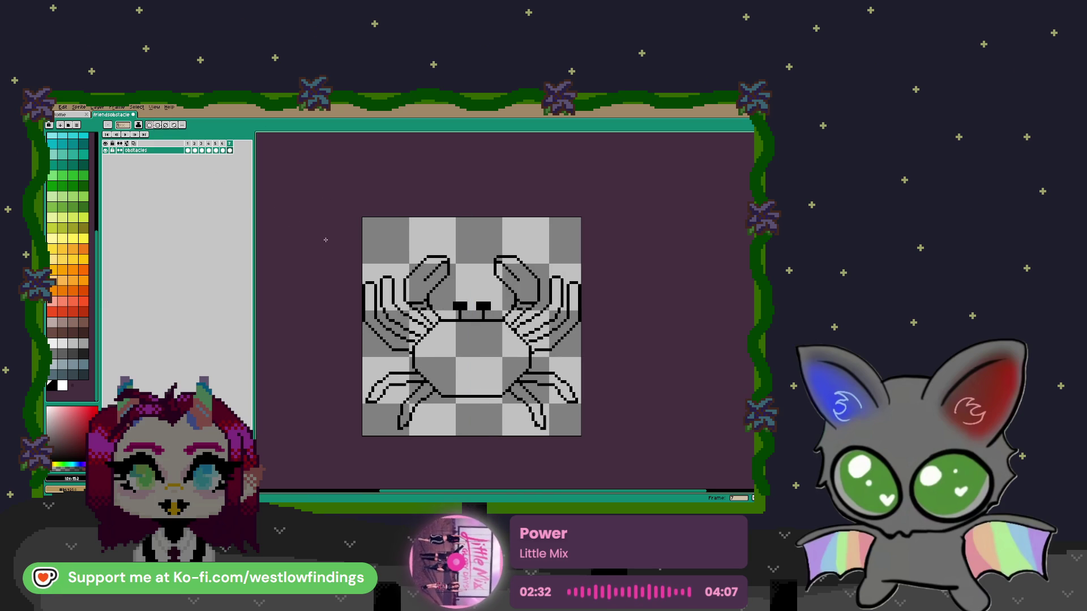
pyautogui.moveTo(453, 309); pyautogui.dragTo(443, 281)
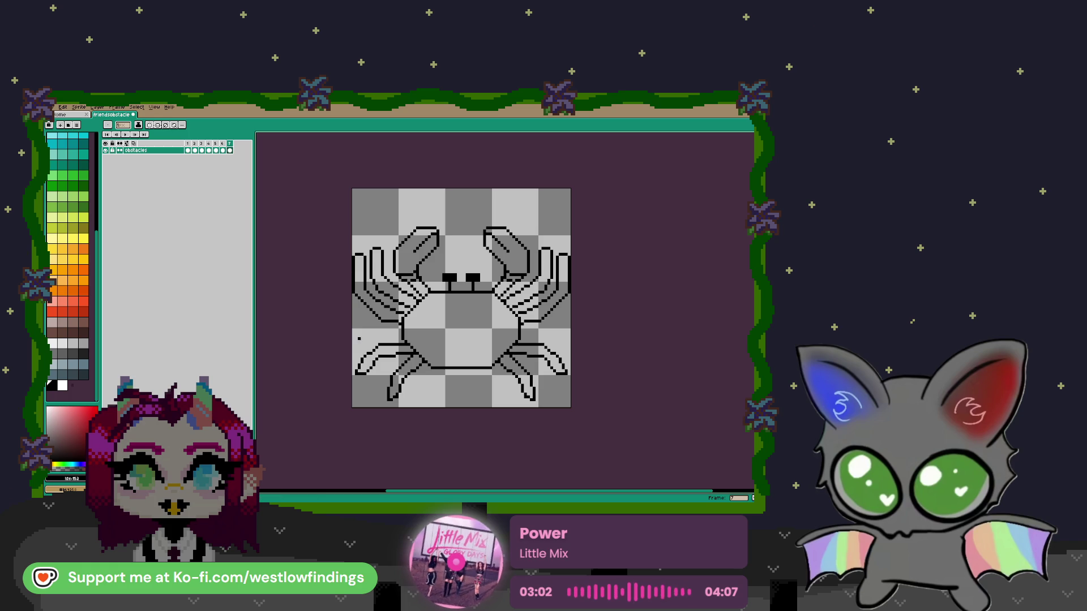
# Fill the crab's body and both segments of the left claw with light blue
pyautogui.scroll(5, 68, 266)
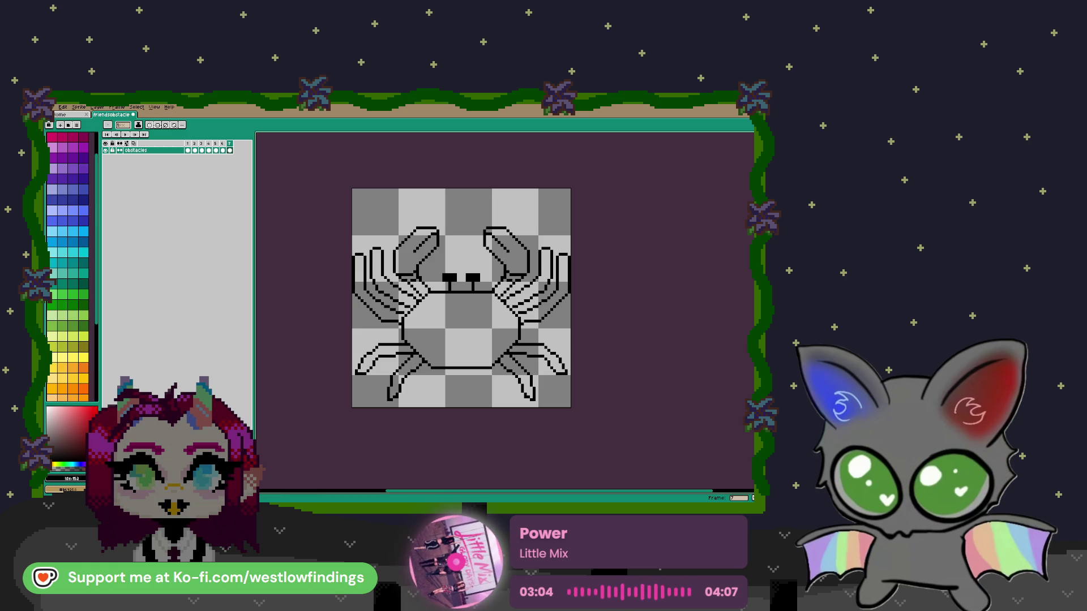
pyautogui.click(73, 231)
pyautogui.press('g')
pyautogui.click(414, 317)
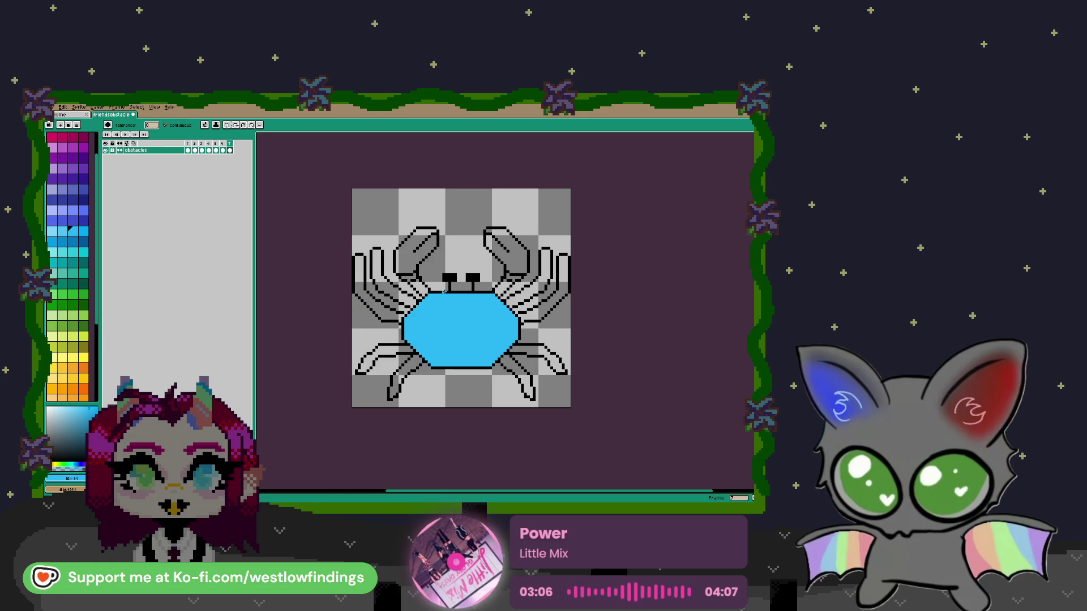
pyautogui.click(413, 274)
pyautogui.click(414, 283)
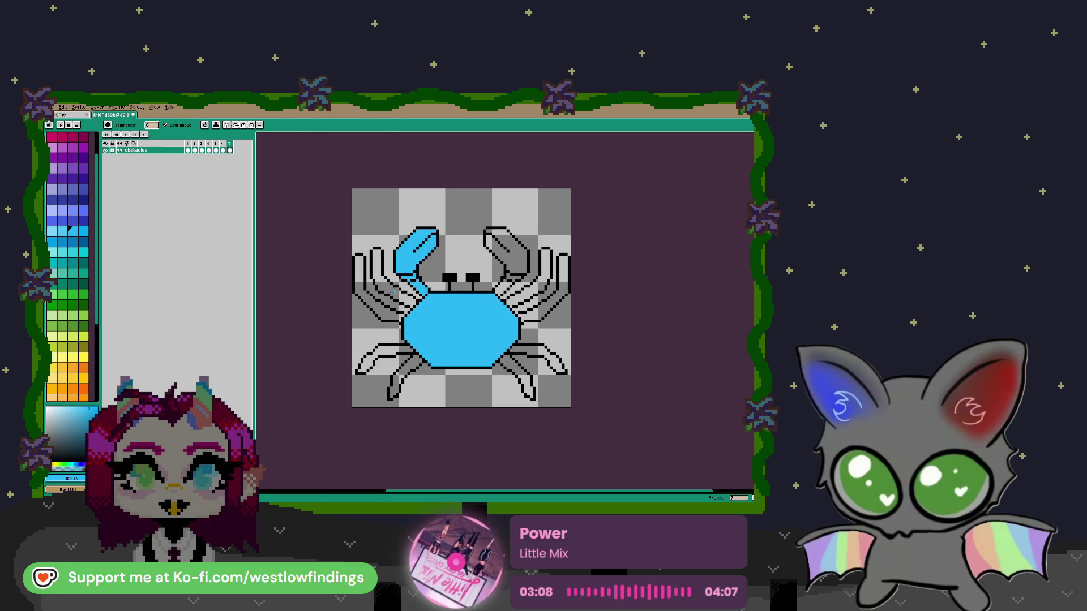
# Select the transparent background, then revert the accidental canvas change and deselect
pyautogui.press('m')
pyautogui.click(393, 291)
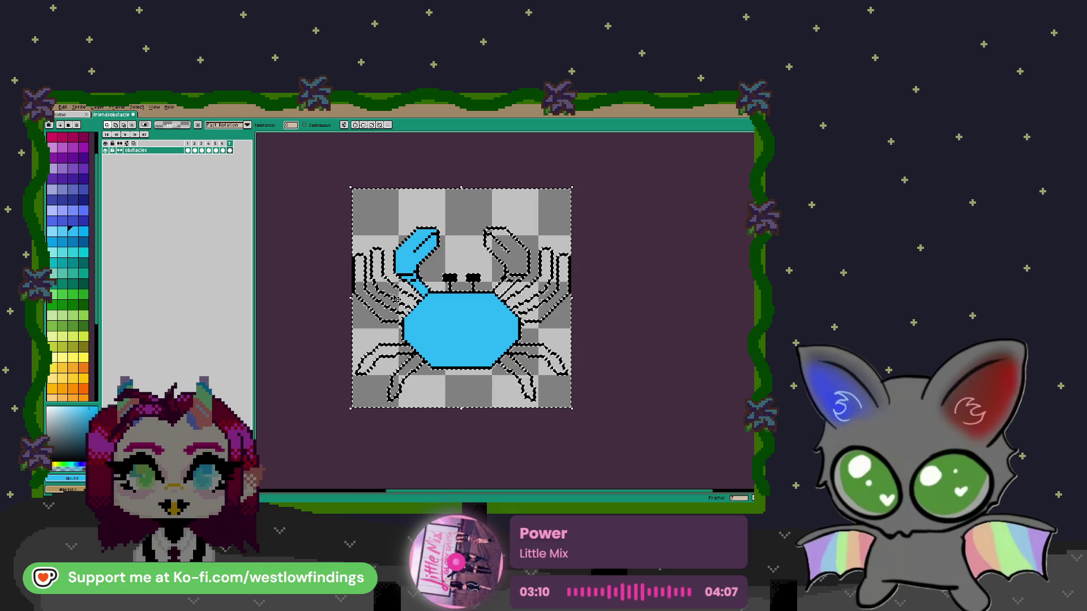
pyautogui.press('f')
pyautogui.hotkey('ctrl', 'z')
pyautogui.hotkey('ctrl', 'd')
# Fill the four left legs light blue, redoing one misplaced leg fill
pyautogui.scroll(1, 376, 303)
pyautogui.press('g')
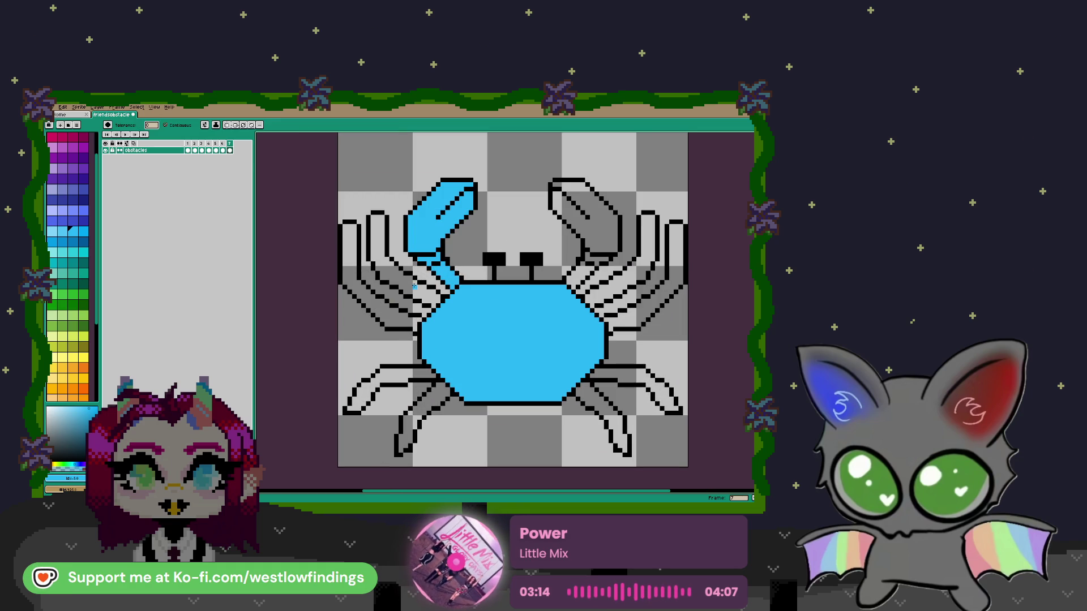
pyautogui.click(391, 271)
pyautogui.click(362, 283)
pyautogui.click(424, 372)
pyautogui.click(436, 386)
pyautogui.hotkey('ctrl', 'z')
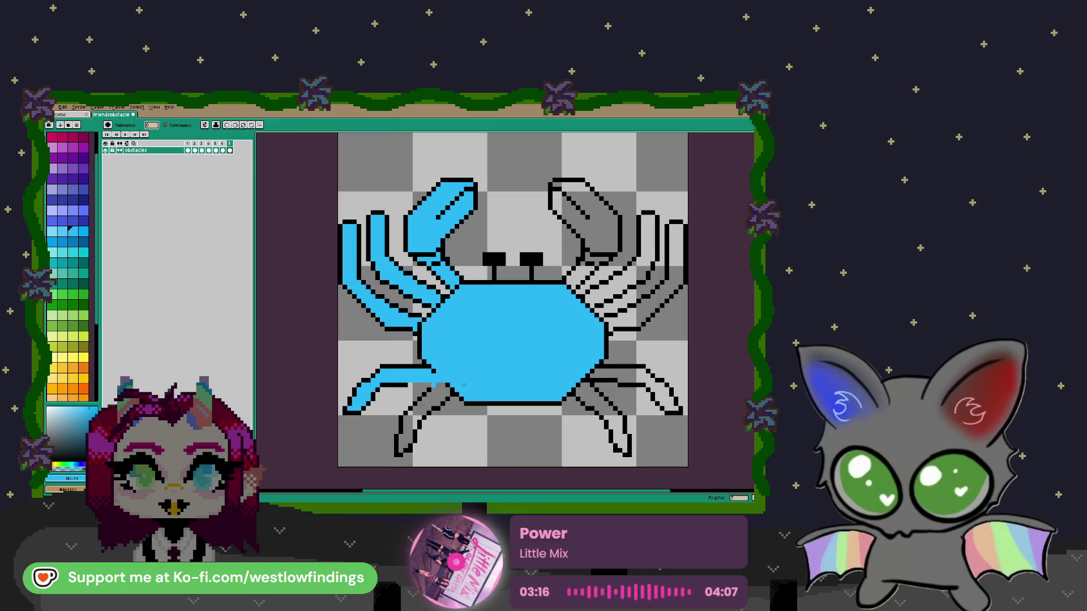
pyautogui.click(443, 390)
# Fill the four right legs and the right claw light blue
pyautogui.click(609, 416)
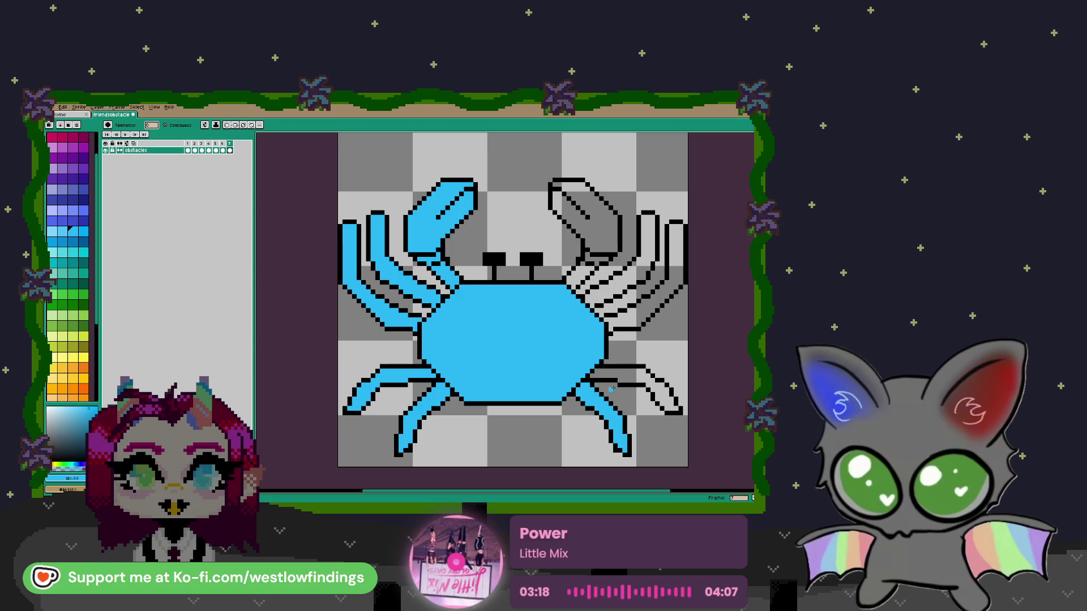
pyautogui.click(660, 390)
pyautogui.click(630, 320)
pyautogui.click(629, 284)
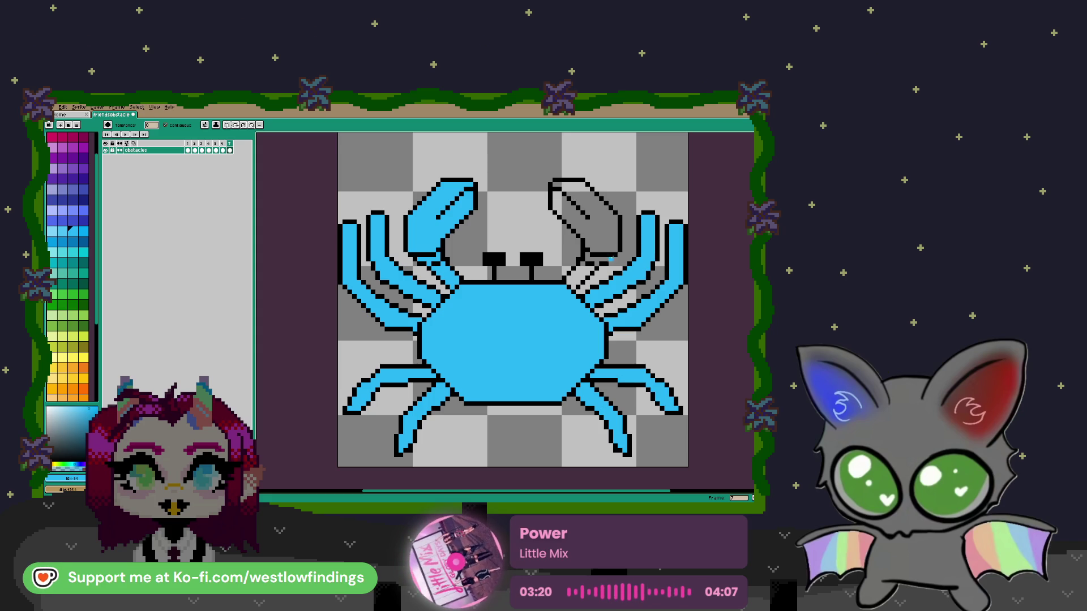
pyautogui.click(593, 250)
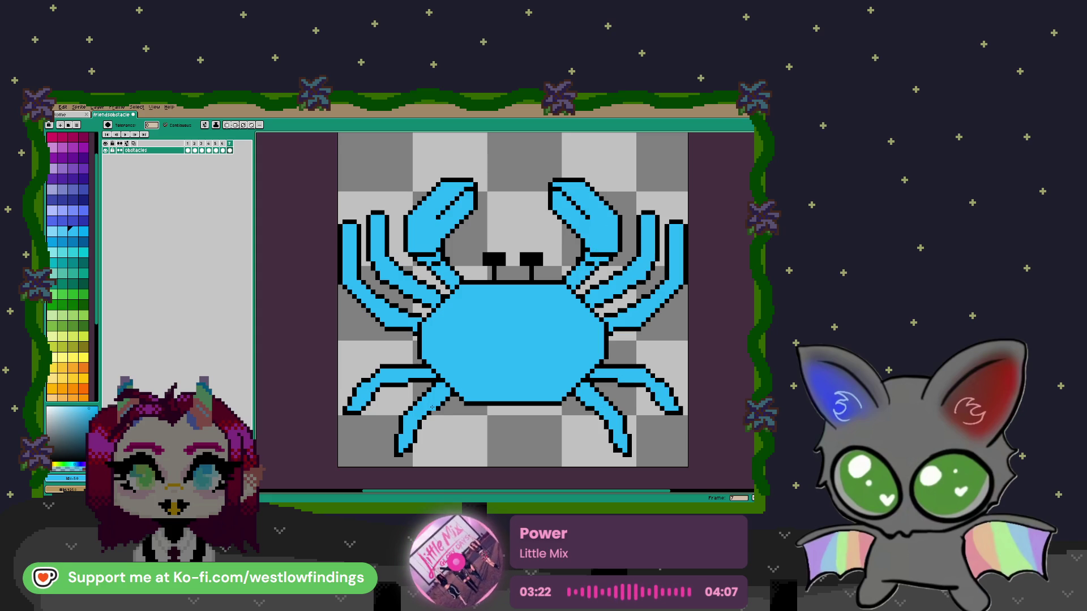
pyautogui.click(62, 242)
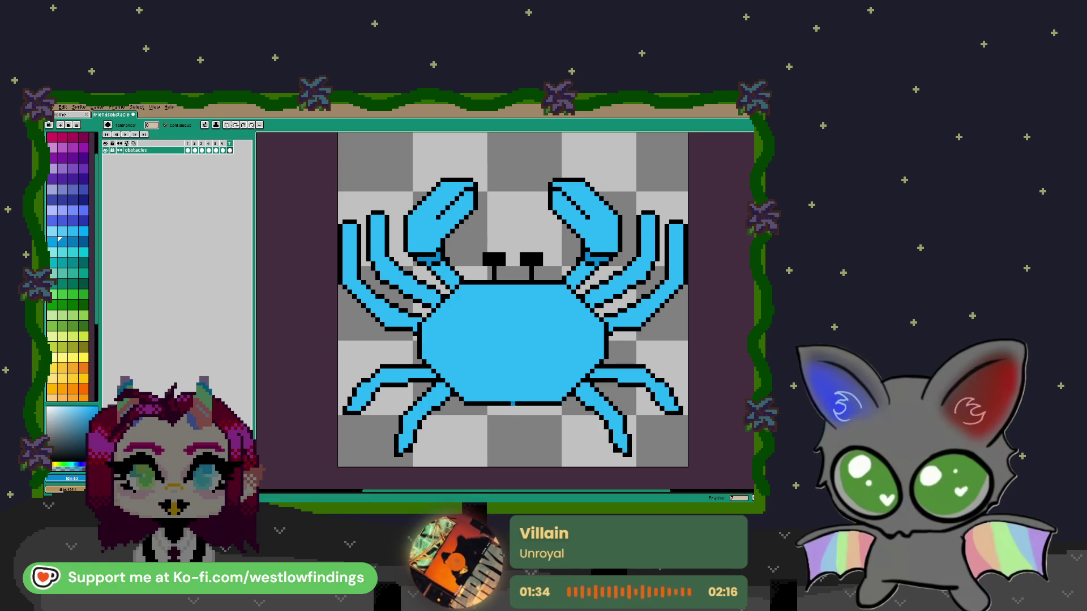
# Set a darker secondary blue and draw a mirrored dark line along the body's lower edge
pyautogui.moveTo(452, 330); pyautogui.dragTo(412, 321)
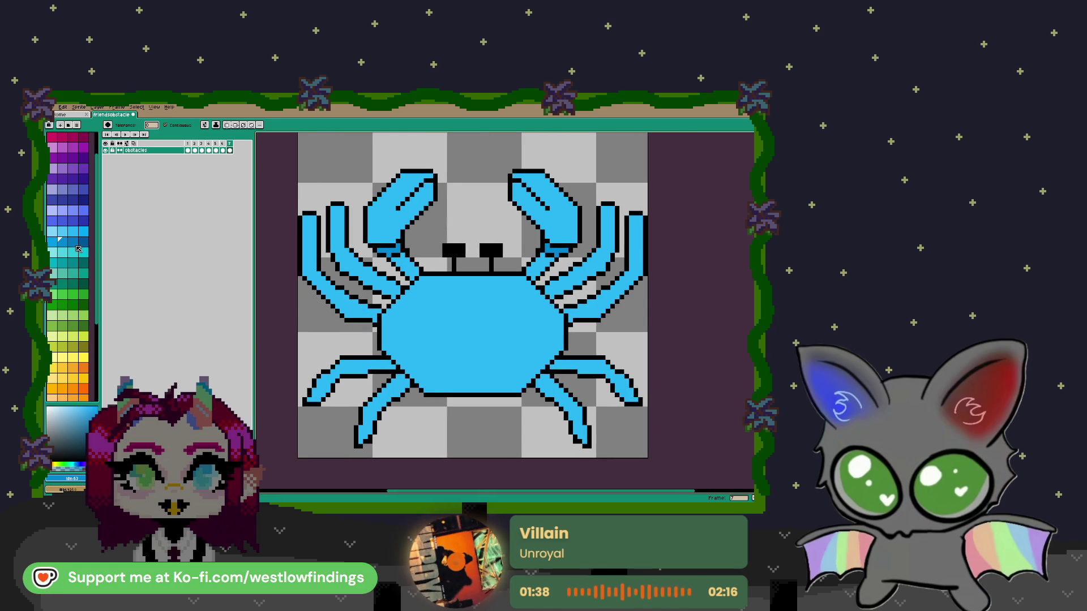
pyautogui.rightClick(70, 244)
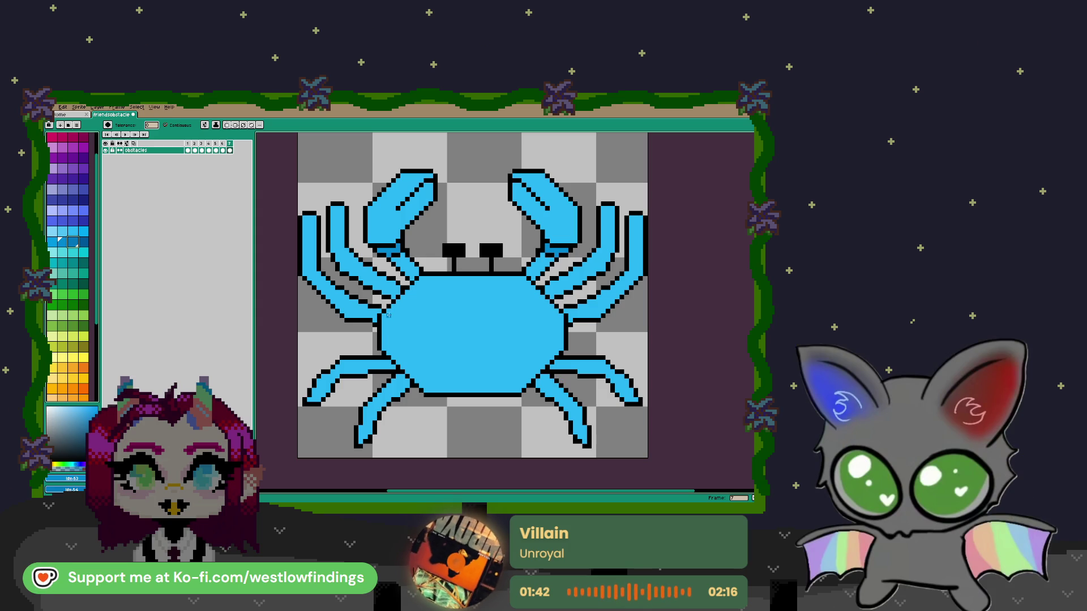
pyautogui.press('b')
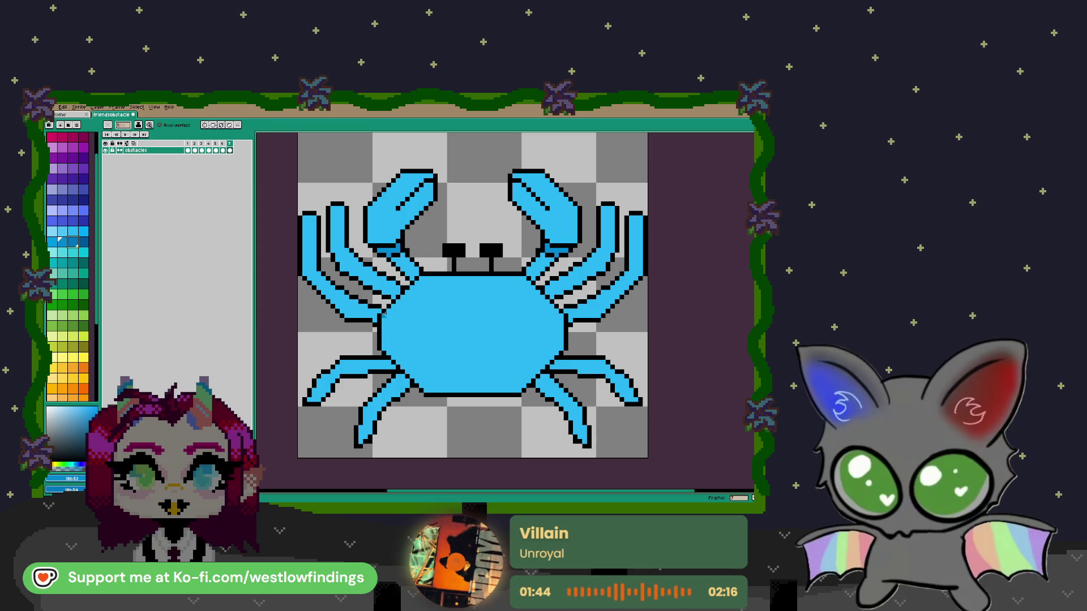
pyautogui.moveTo(390, 311)
pyautogui.mouseDown()
pyautogui.moveTo(388, 334)
pyautogui.moveTo(424, 367)
pyautogui.mouseUp()
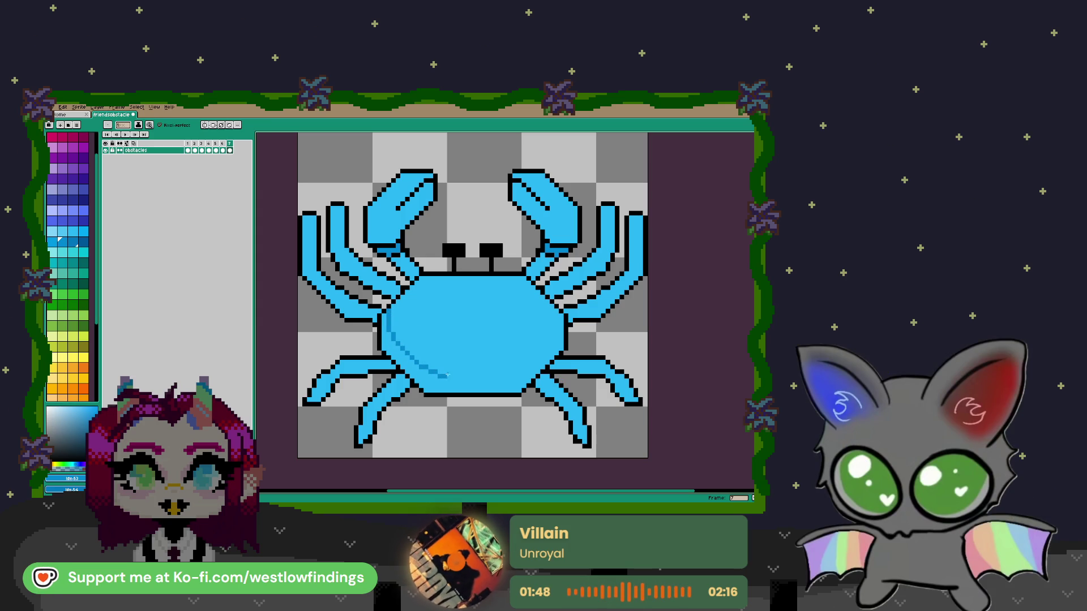
pyautogui.hotkey('ctrl', 'z')
pyautogui.hotkey('shift', 's')
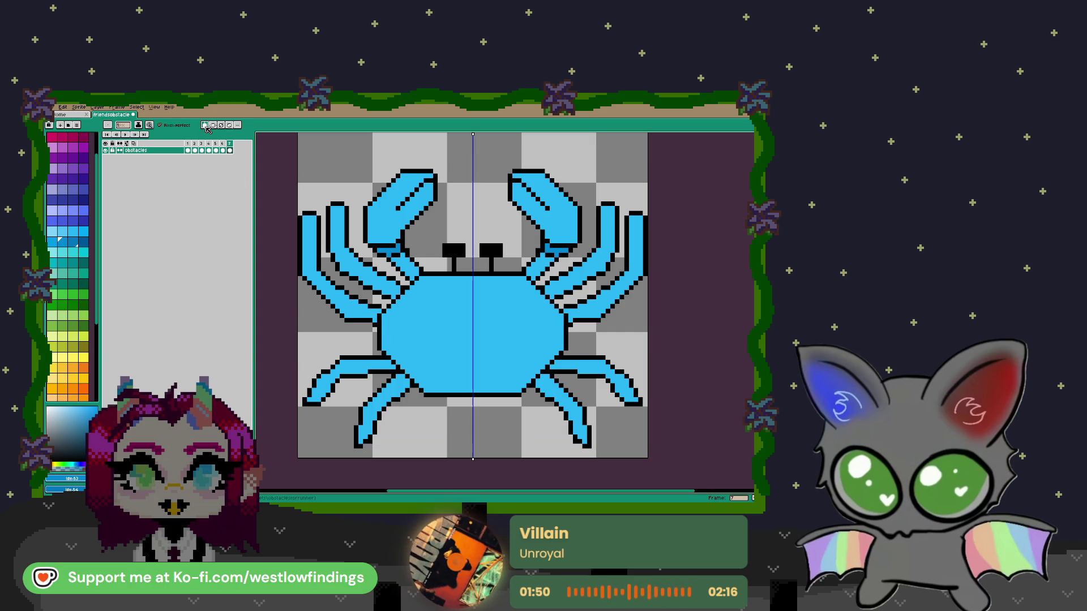
pyautogui.moveTo(389, 311)
pyautogui.mouseDown()
pyautogui.moveTo(405, 357)
pyautogui.moveTo(470, 383)
pyautogui.mouseUp()
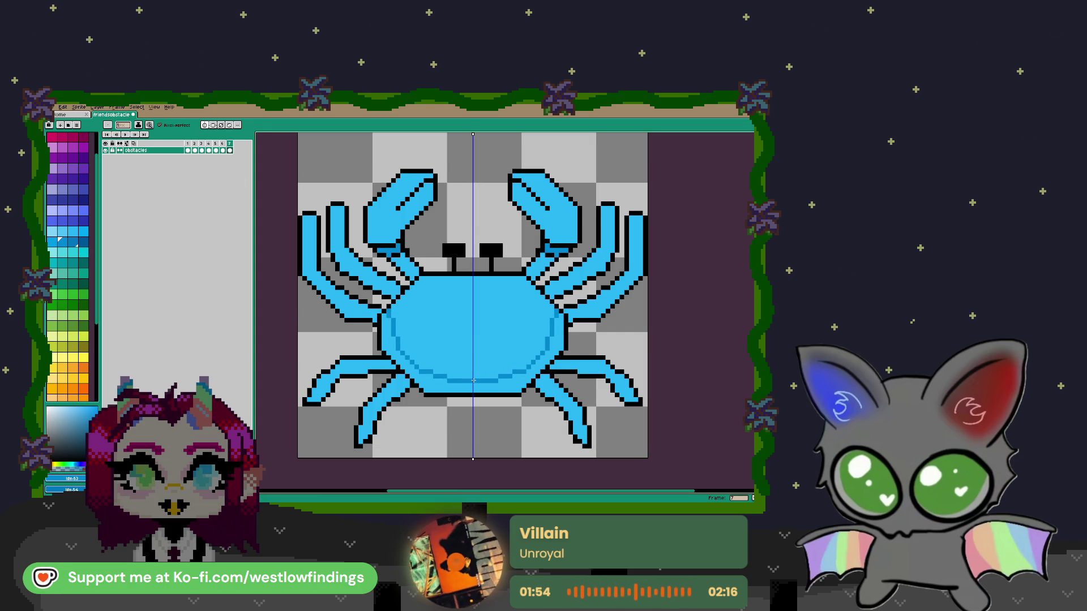
# Fill the lower body band with darker blue on both sides, undoing an over-dark fill
pyautogui.press('g')
pyautogui.click(460, 389)
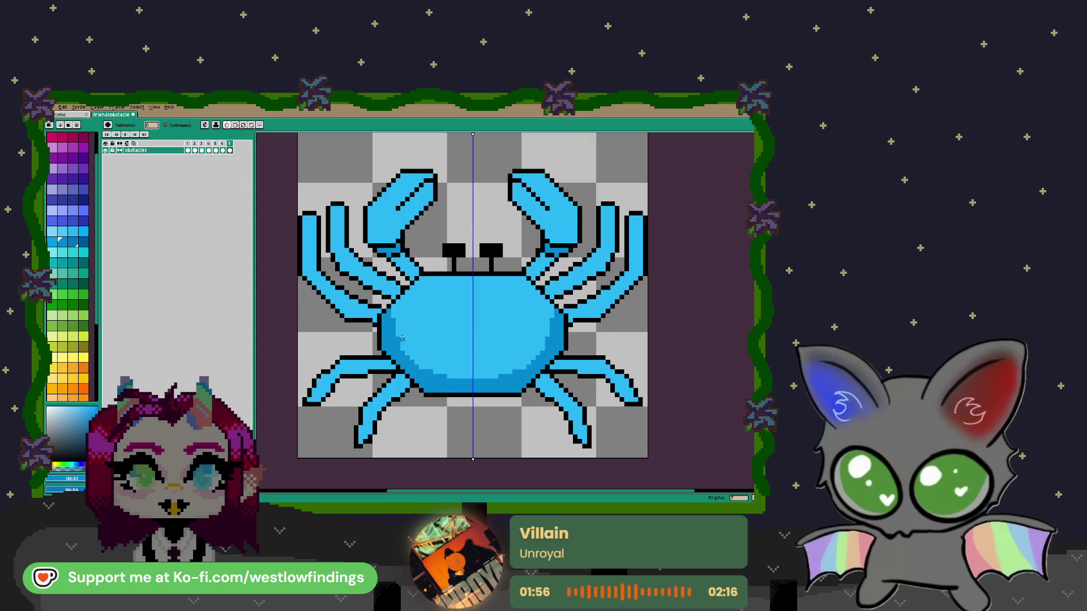
pyautogui.press('b')
pyautogui.moveTo(397, 312)
pyautogui.mouseDown()
pyautogui.moveTo(404, 336)
pyautogui.moveTo(430, 357)
pyautogui.mouseUp()
pyautogui.click(453, 366)
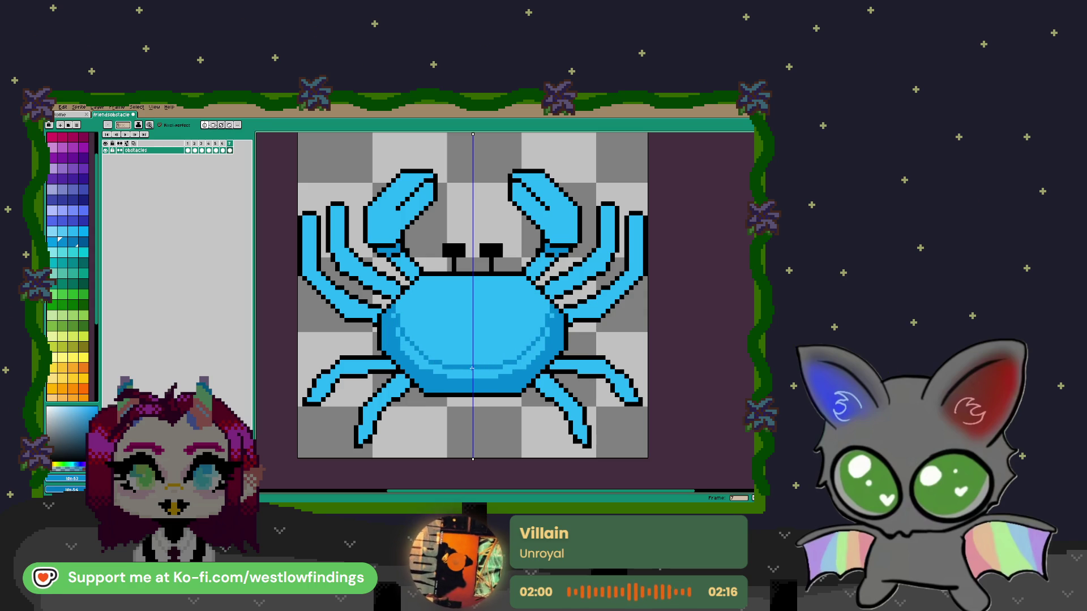
pyautogui.press('g')
pyautogui.click(458, 370)
pyautogui.click(399, 332)
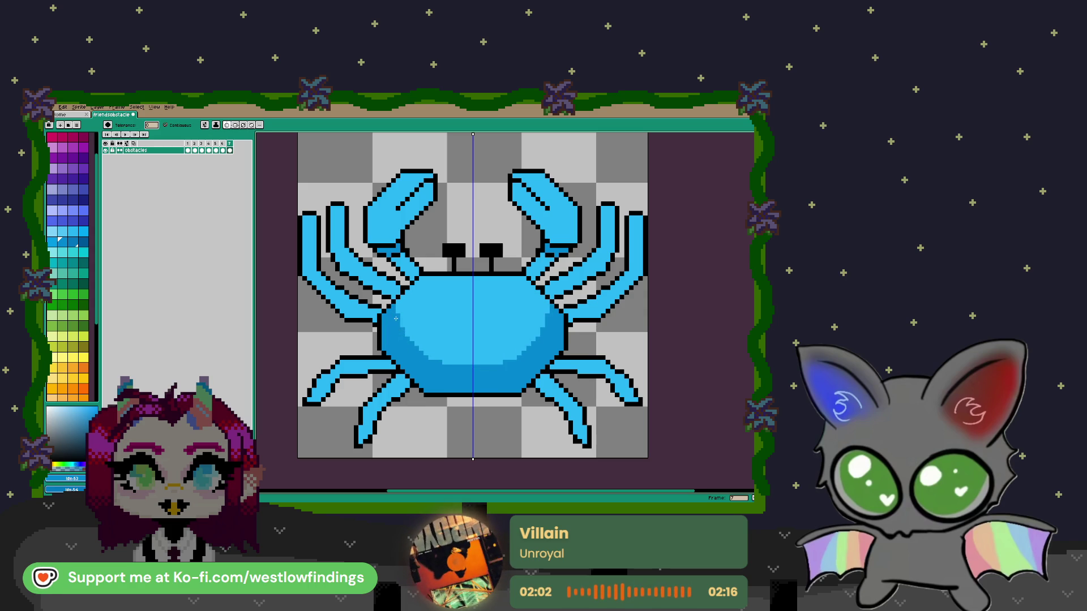
pyautogui.click(389, 326)
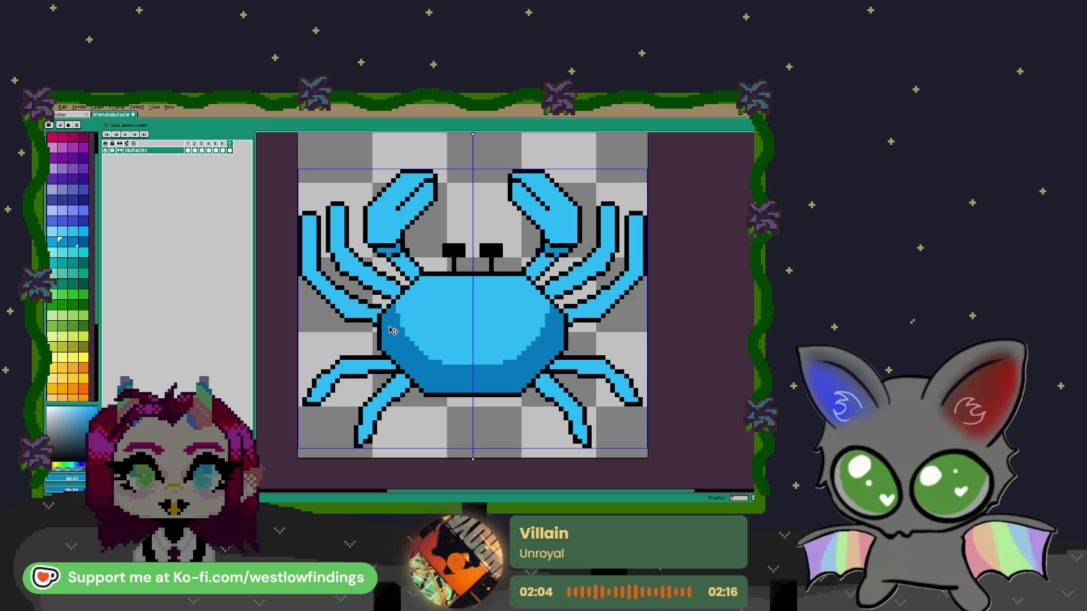
pyautogui.hotkey('ctrl', 'z')
# Repaint mirrored dark shading along the lower body edge and fill that band
pyautogui.press('b')
pyautogui.moveTo(389, 318)
pyautogui.mouseDown()
pyautogui.moveTo(414, 366)
pyautogui.moveTo(465, 380)
pyautogui.mouseUp()
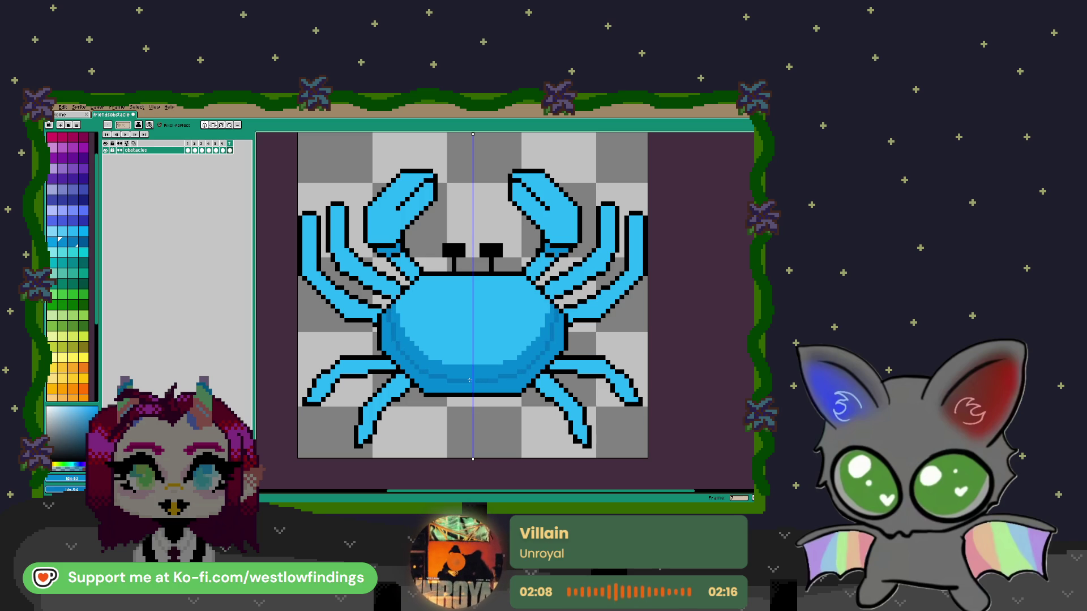
pyautogui.press('g')
pyautogui.click(441, 385)
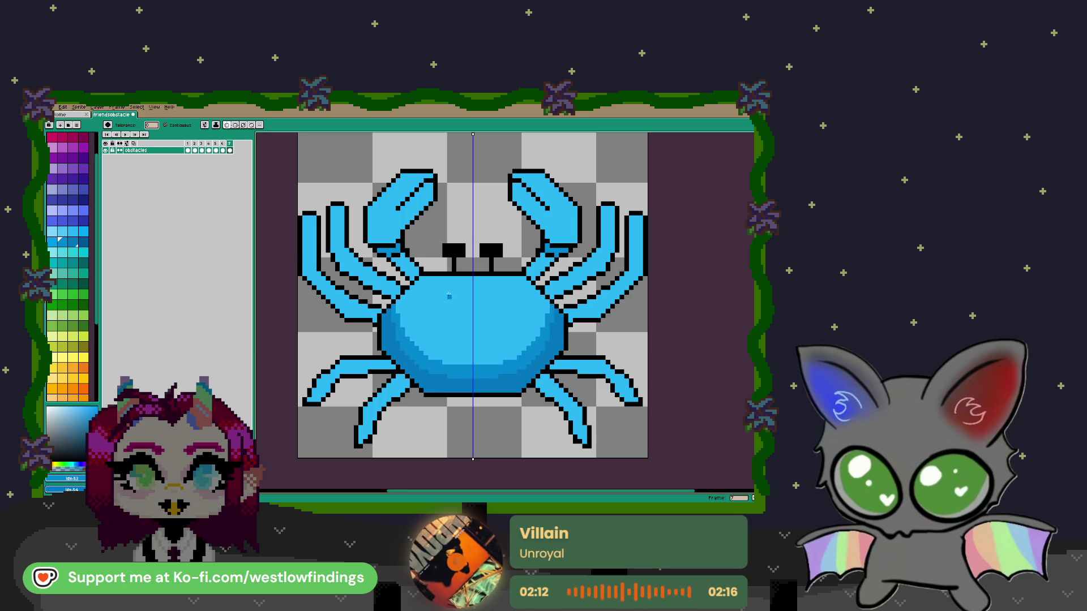
pyautogui.scroll(3, 448, 300)
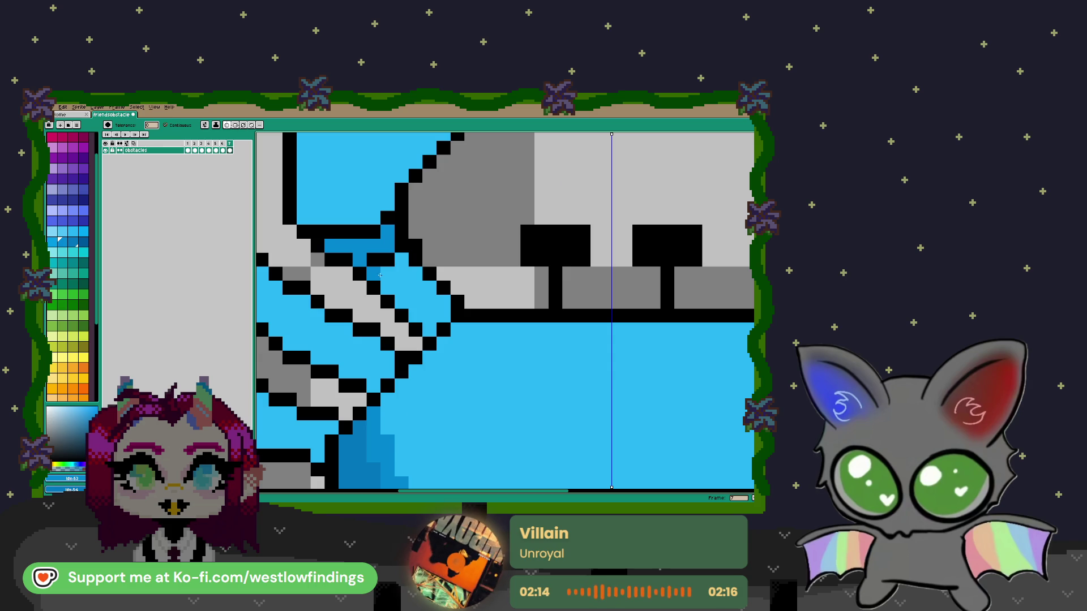
# Pencil darker blue shading along the left claw's diagonal, upper, lower and inner edges
pyautogui.press('b')
pyautogui.moveTo(380, 275); pyautogui.dragTo(420, 313)
pyautogui.click(428, 316)
pyautogui.moveTo(373, 274); pyautogui.dragTo(422, 320)
pyautogui.moveTo(331, 246); pyautogui.dragTo(371, 251)
pyautogui.scroll(-2, 371, 251)
pyautogui.scroll(1, 405, 308)
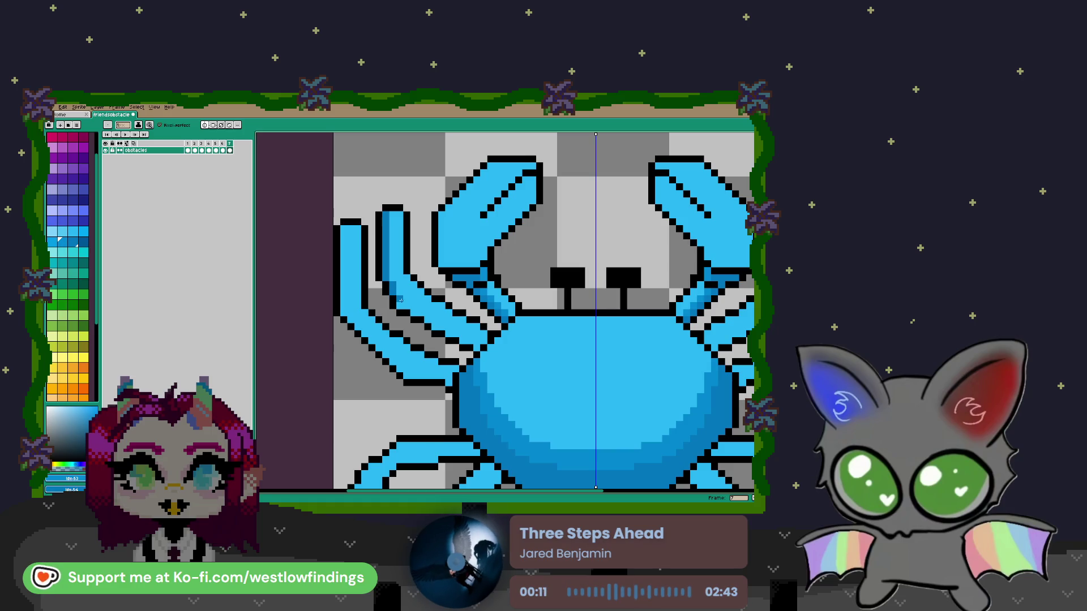
pyautogui.moveTo(416, 312)
pyautogui.mouseDown()
pyautogui.moveTo(482, 342)
pyautogui.moveTo(392, 277)
pyautogui.moveTo(414, 305)
pyautogui.mouseUp()
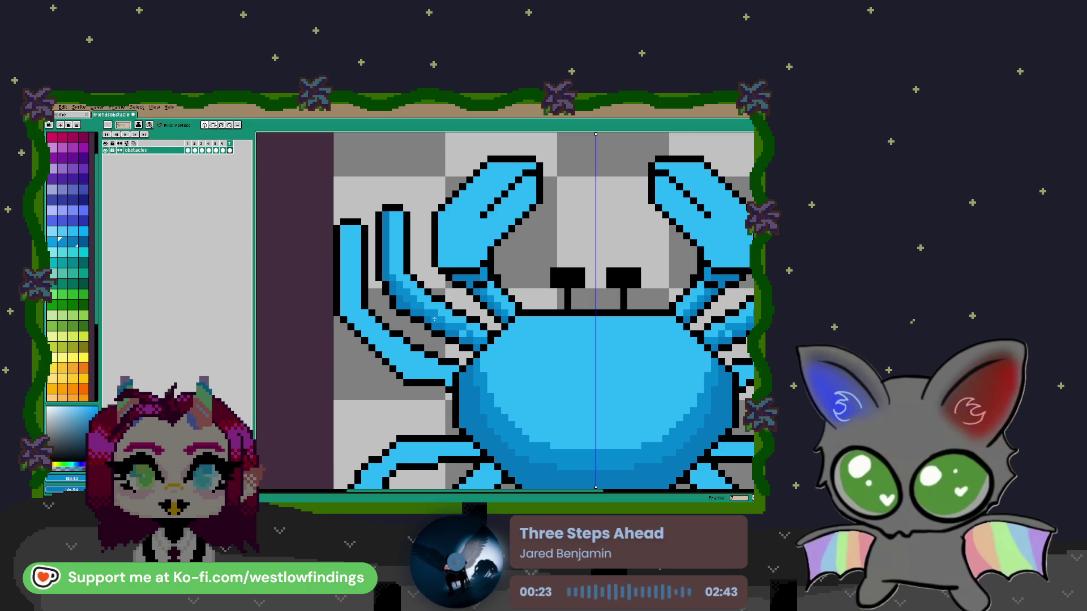
pyautogui.moveTo(391, 229)
pyautogui.mouseDown()
pyautogui.moveTo(392, 217)
pyautogui.moveTo(394, 265)
pyautogui.mouseUp()
pyautogui.scroll(-3, 395, 271)
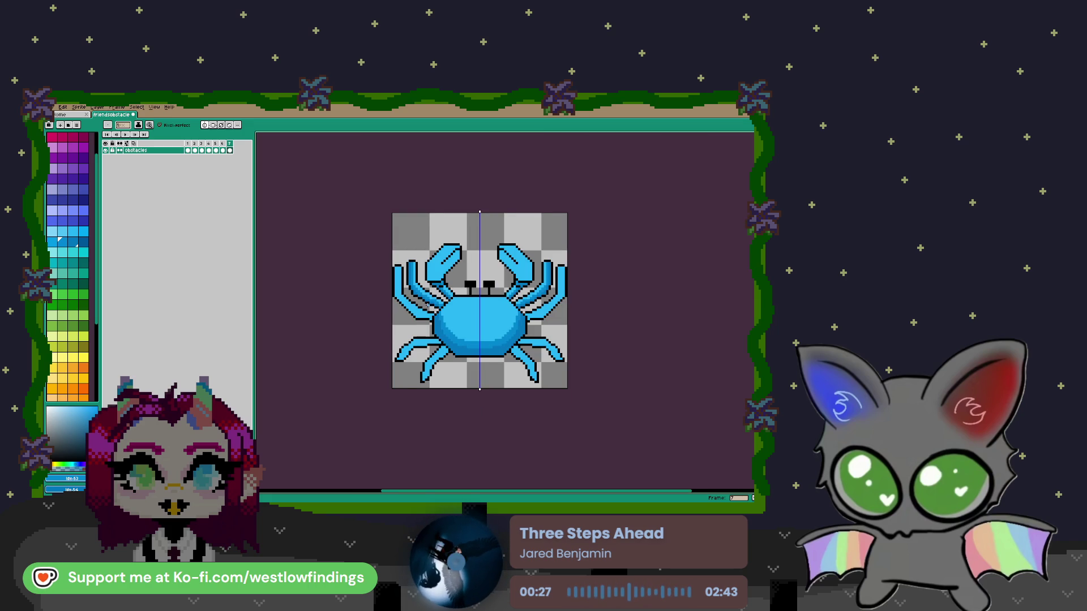
# Darken the left claw's lower edge and a pixel at its top
pyautogui.scroll(3, 408, 296)
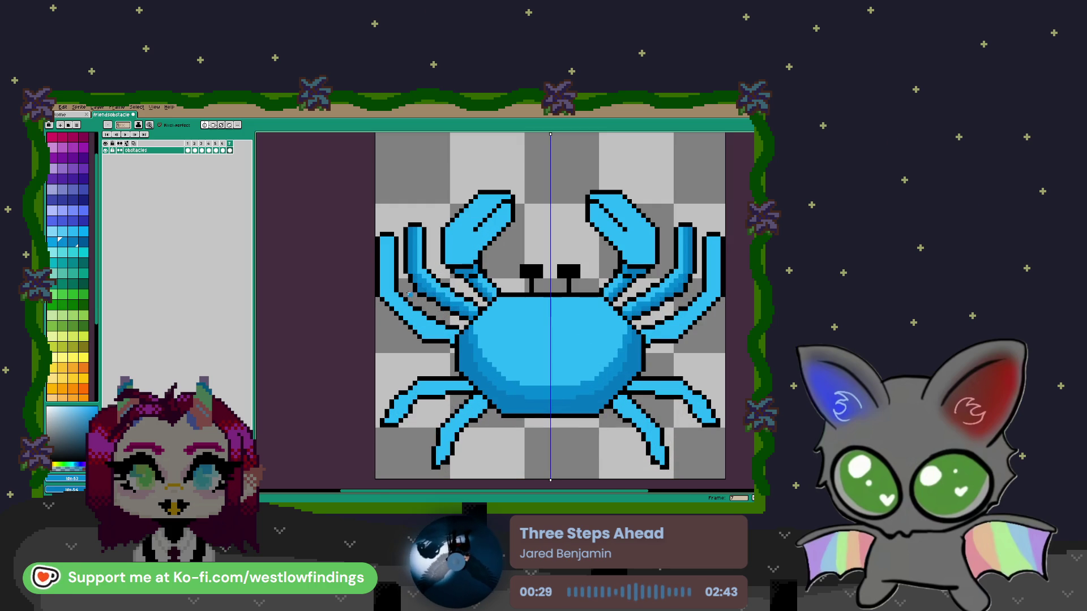
pyautogui.scroll(2, 401, 272)
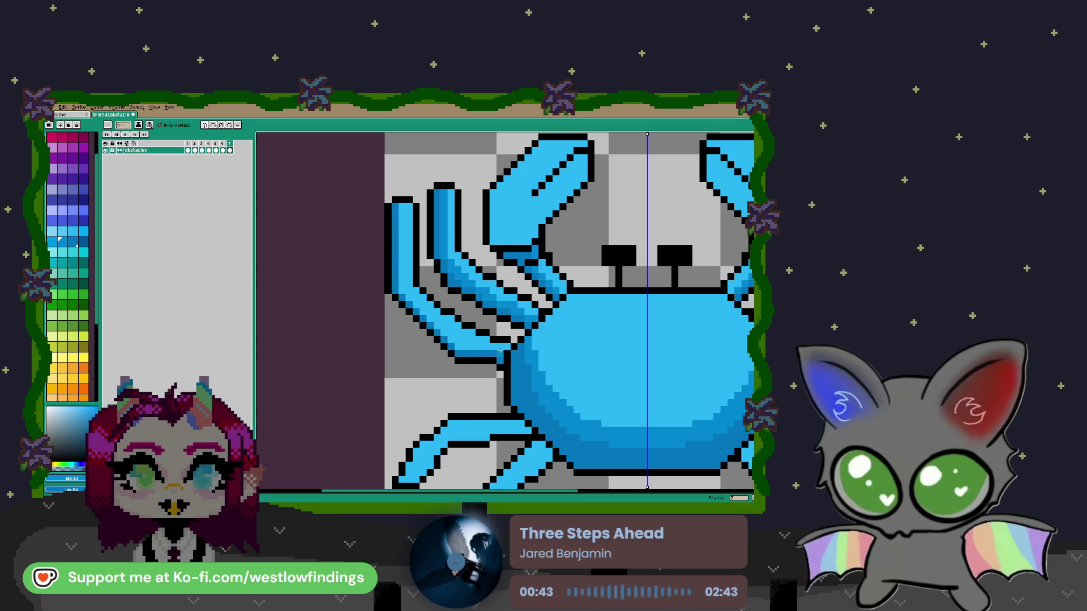
pyautogui.moveTo(489, 348)
pyautogui.mouseDown()
pyautogui.moveTo(447, 339)
pyautogui.moveTo(426, 314)
pyautogui.mouseUp()
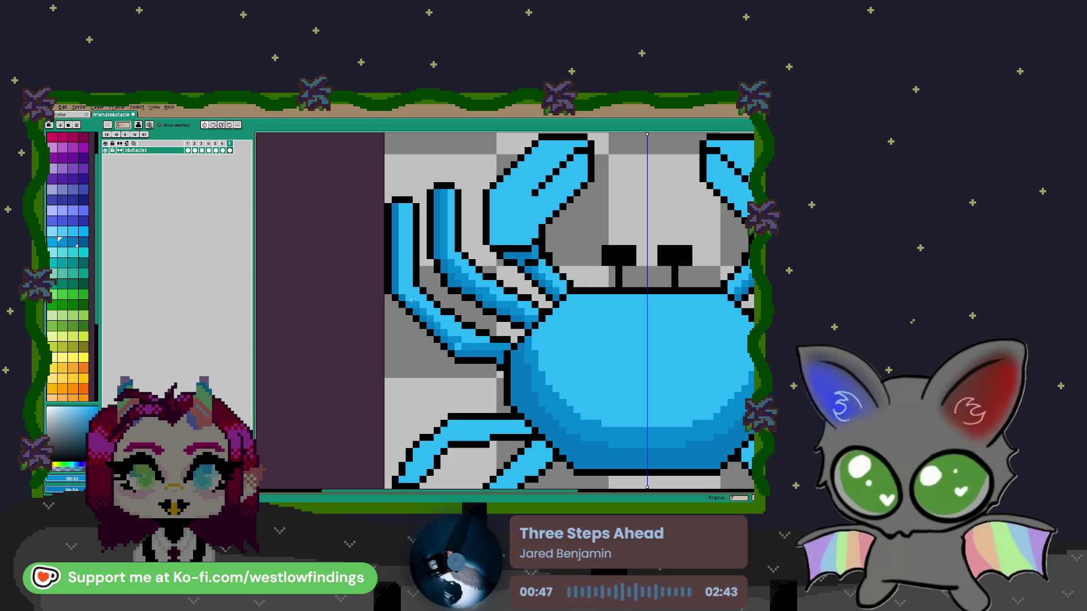
pyautogui.click(400, 213)
pyautogui.scroll(-2, 403, 261)
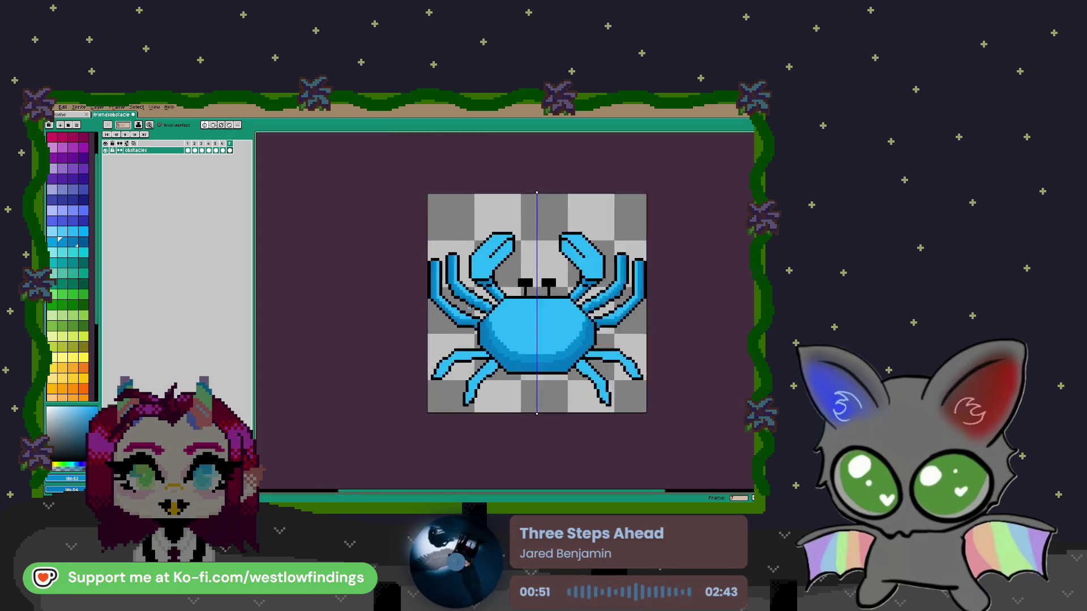
pyautogui.scroll(-1, 484, 352)
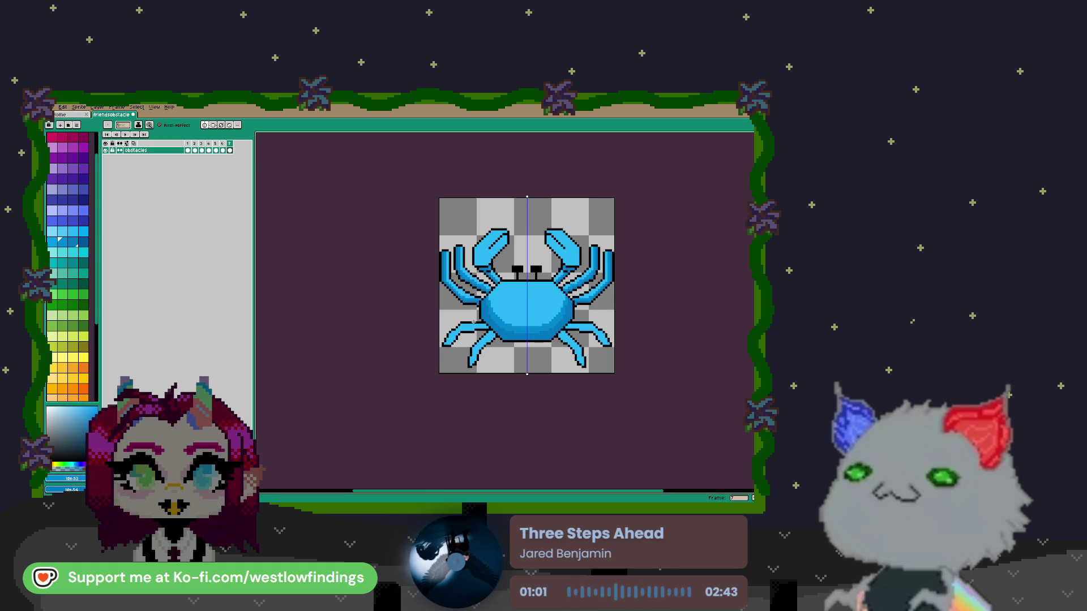
# Shade the lower legs' tips and edges darker blue, mirrored on both sides
pyautogui.scroll(3, 475, 331)
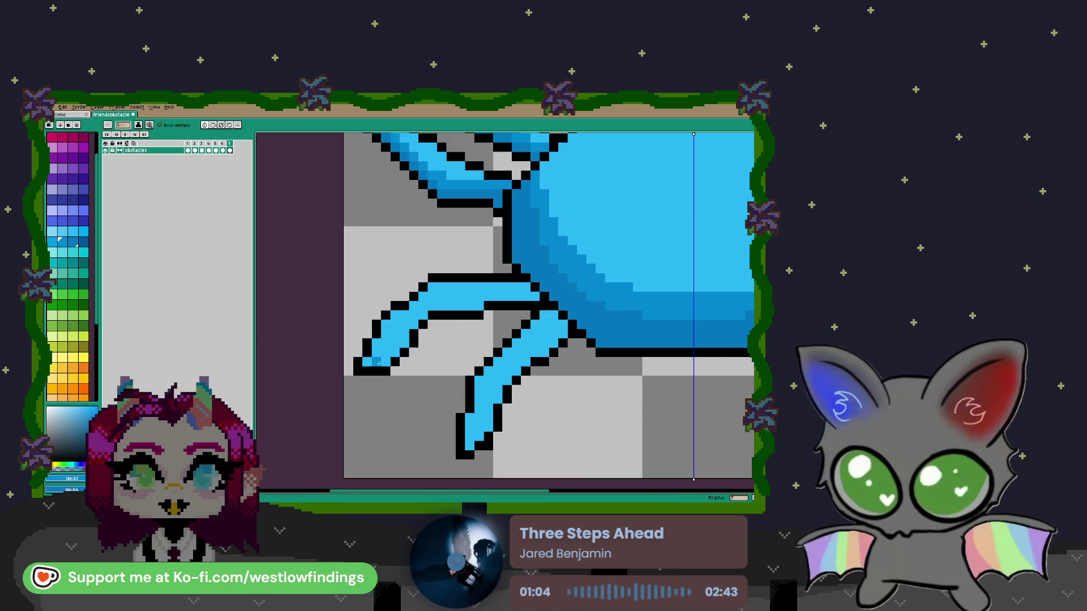
pyautogui.moveTo(365, 362)
pyautogui.mouseDown()
pyautogui.moveTo(386, 361)
pyautogui.moveTo(422, 320)
pyautogui.mouseUp()
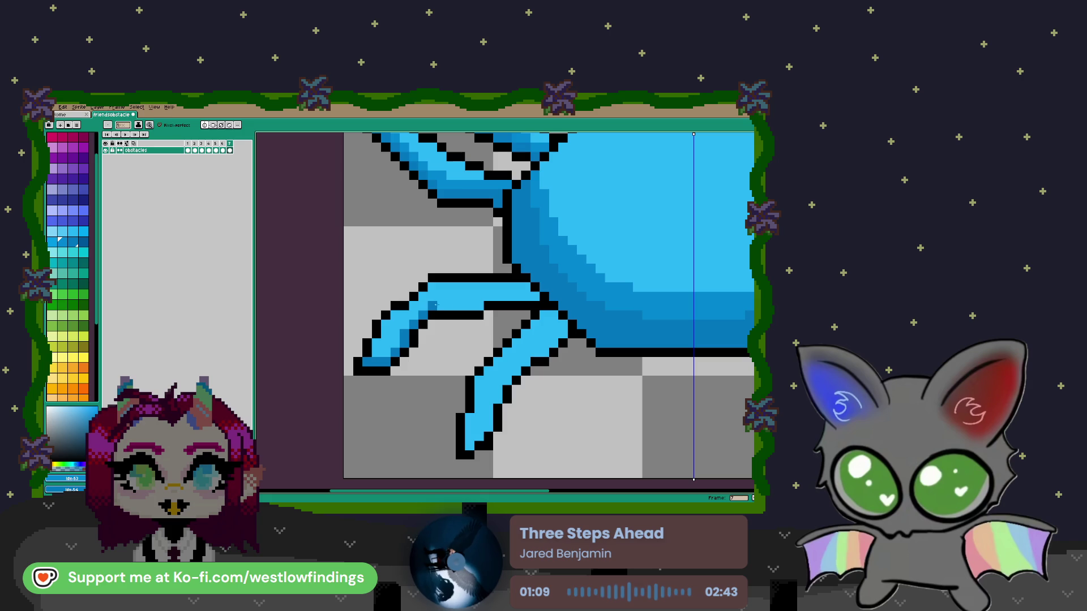
pyautogui.moveTo(481, 299)
pyautogui.mouseDown()
pyautogui.moveTo(526, 296)
pyautogui.moveTo(438, 297)
pyautogui.moveTo(401, 330)
pyautogui.mouseUp()
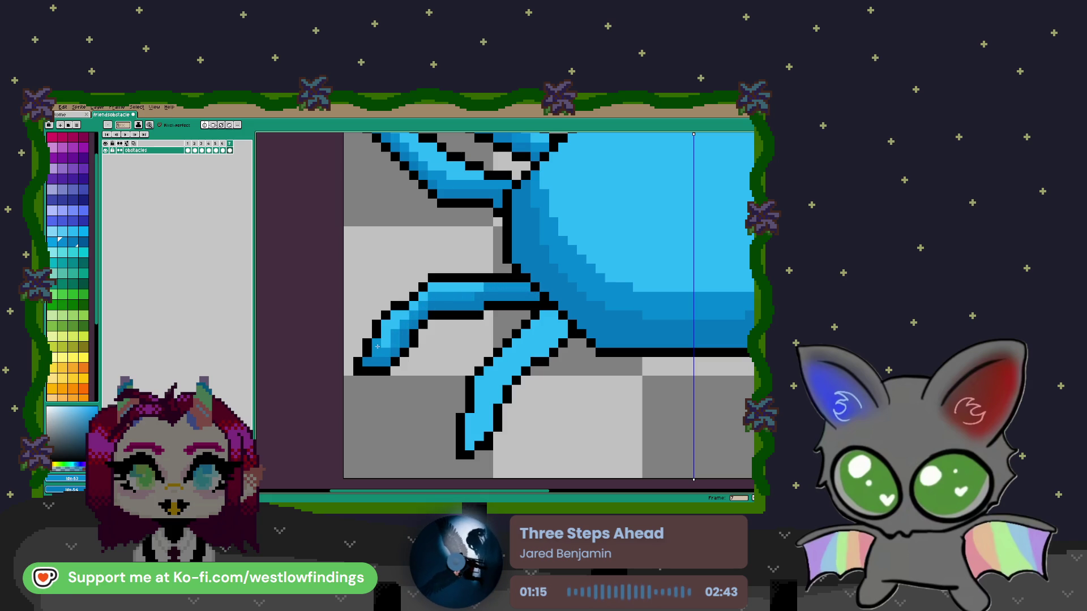
pyautogui.click(419, 332)
pyautogui.scroll(-3, 420, 333)
pyautogui.scroll(2, 473, 347)
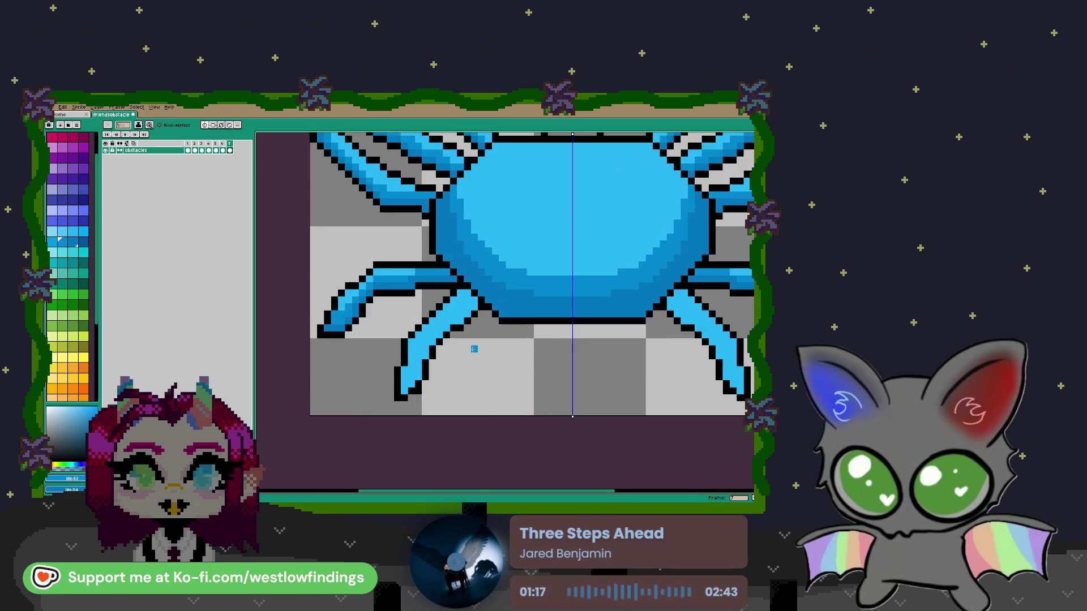
pyautogui.moveTo(469, 312)
pyautogui.mouseDown()
pyautogui.moveTo(439, 330)
pyautogui.moveTo(404, 389)
pyautogui.moveTo(433, 328)
pyautogui.moveTo(471, 307)
pyautogui.moveTo(412, 289)
pyautogui.mouseUp()
pyautogui.scroll(-3, 477, 301)
pyautogui.scroll(3, 419, 296)
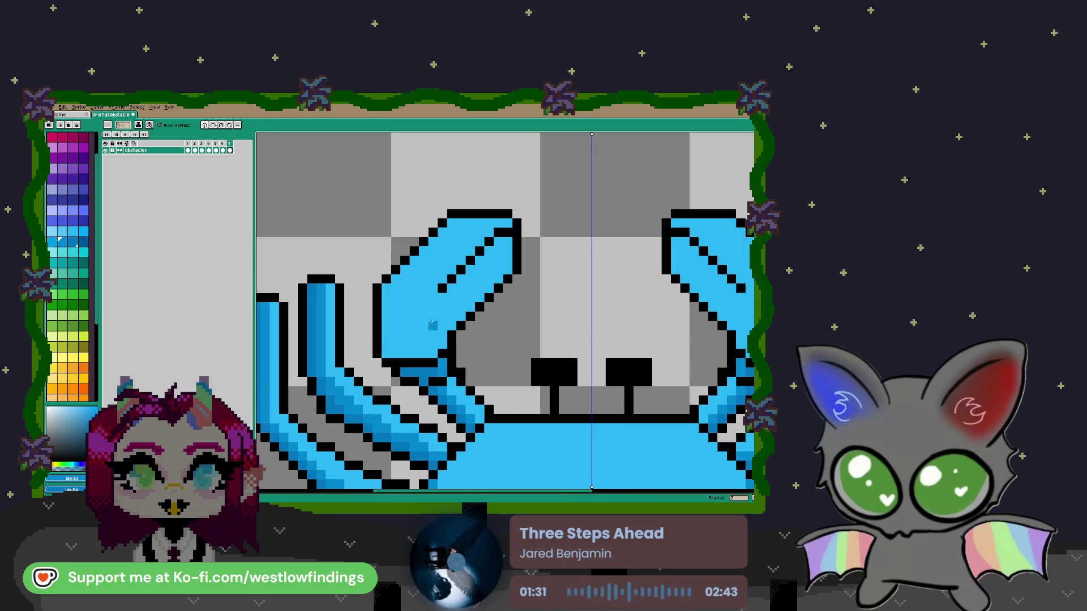
# Draw darker diagonal lines across the claw and fill the area below them darker blue
pyautogui.moveTo(457, 262); pyautogui.dragTo(387, 341)
pyautogui.press('g')
pyautogui.click(413, 342)
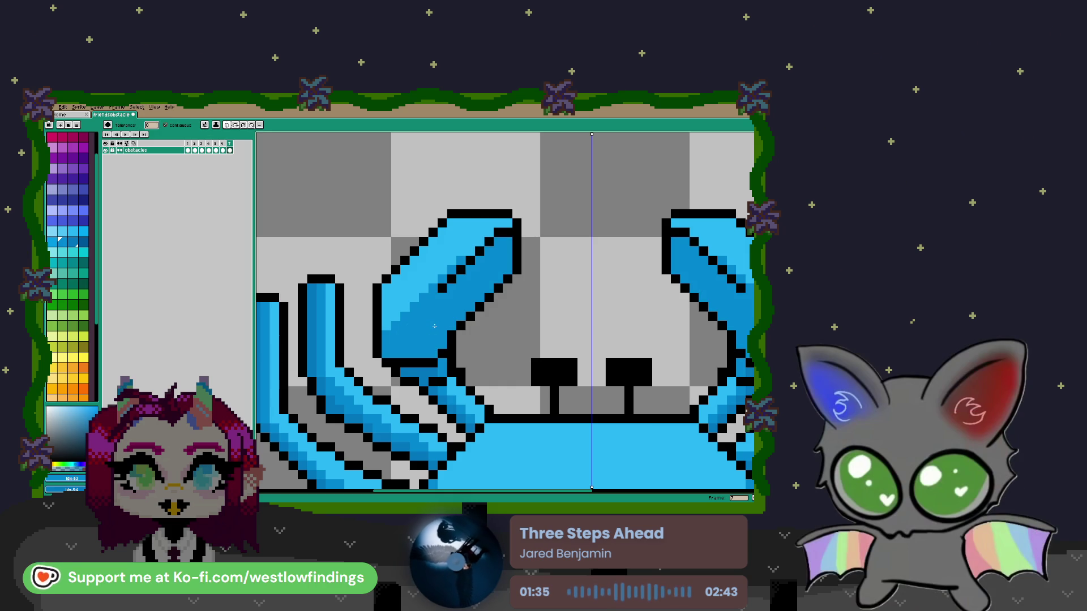
pyautogui.press('b')
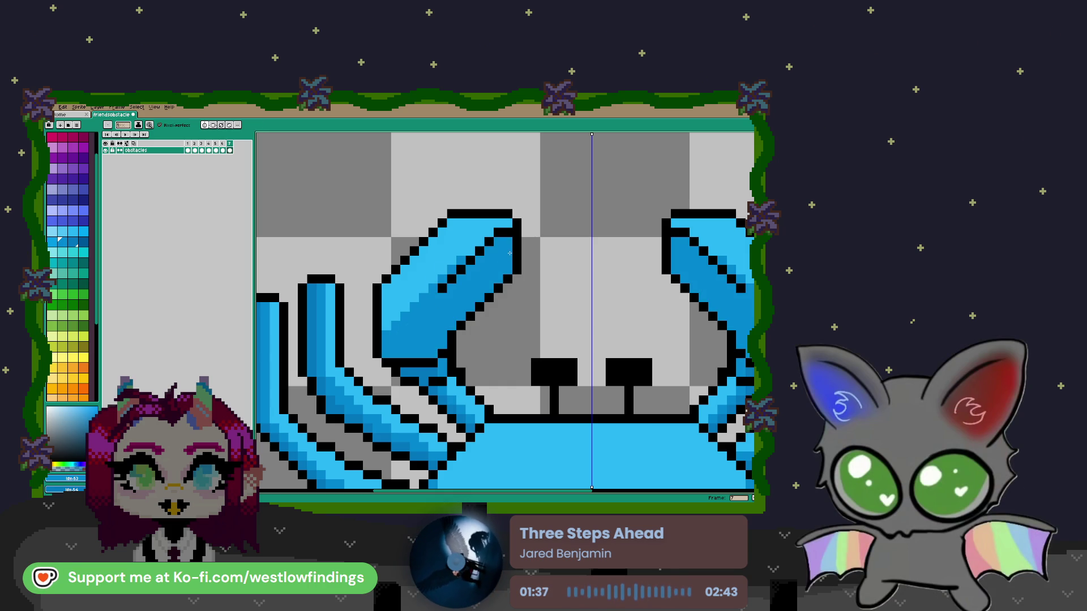
pyautogui.moveTo(507, 253); pyautogui.dragTo(393, 350)
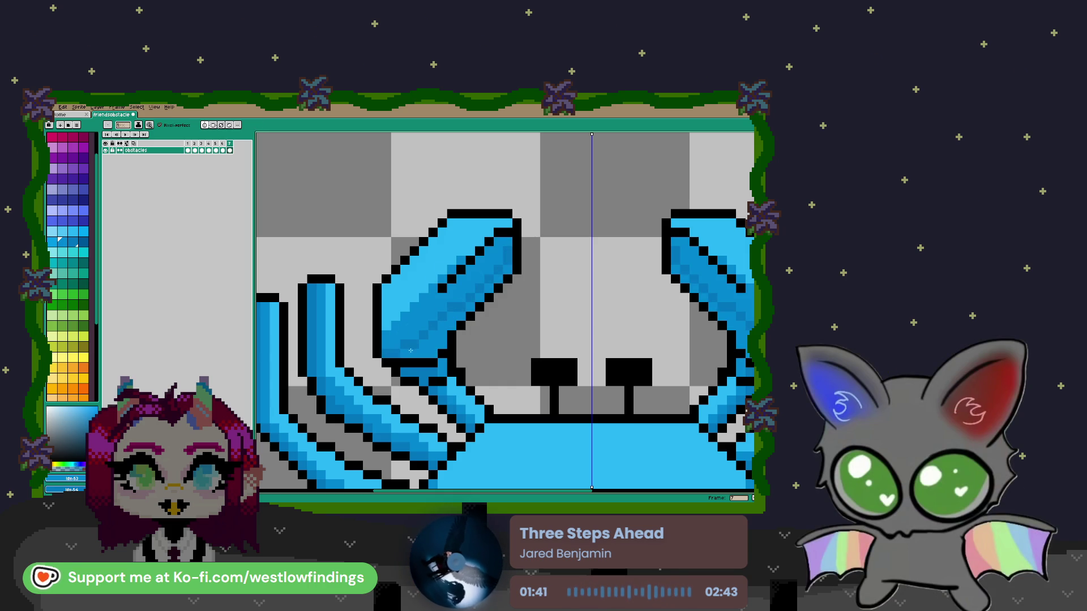
pyautogui.press('g')
pyautogui.click(436, 331)
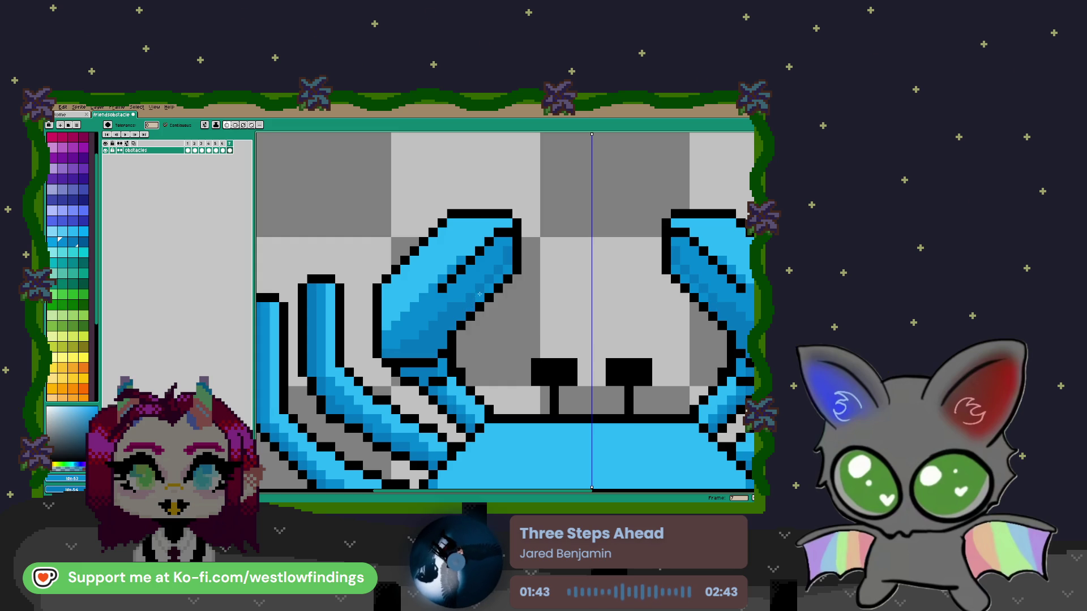
pyautogui.click(502, 274)
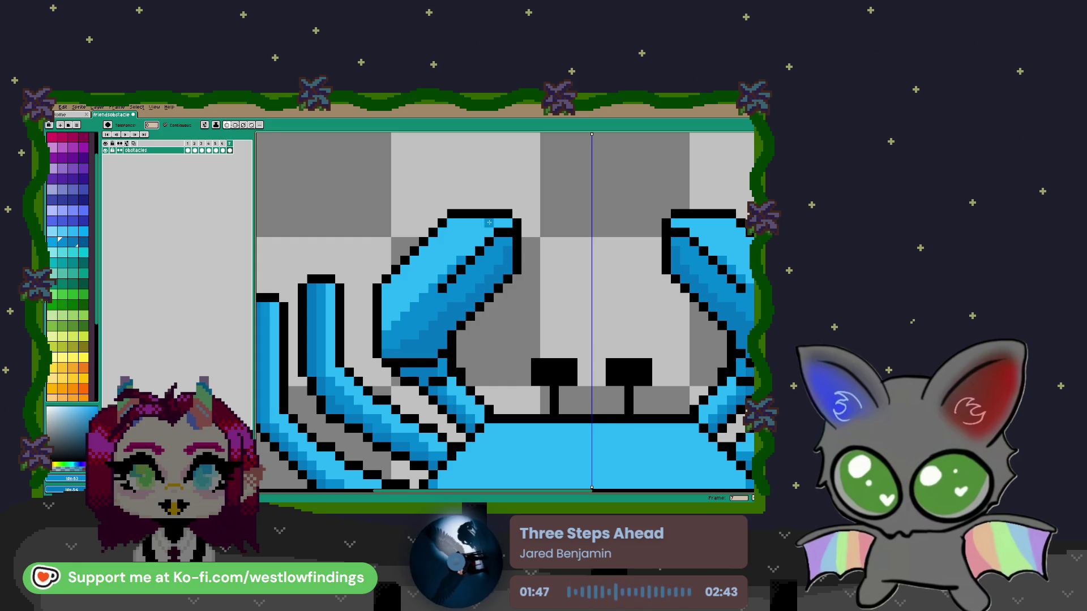
# Add darker blue strokes along the claw's top and left edge
pyautogui.press('b')
pyautogui.moveTo(508, 223); pyautogui.dragTo(466, 248)
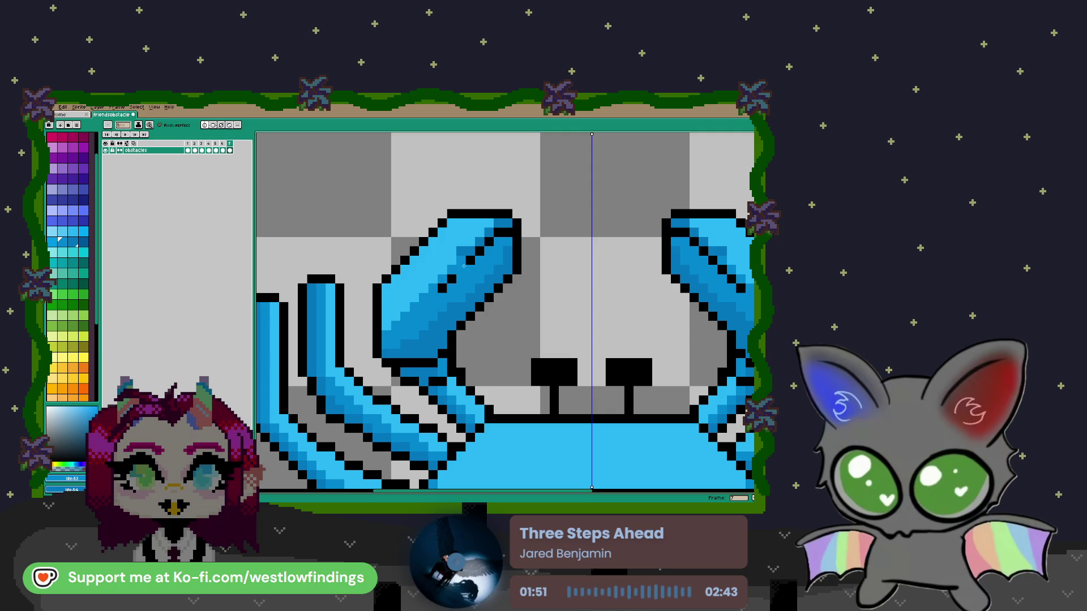
pyautogui.scroll(-2, 596, 333)
pyautogui.scroll(-1, 596, 333)
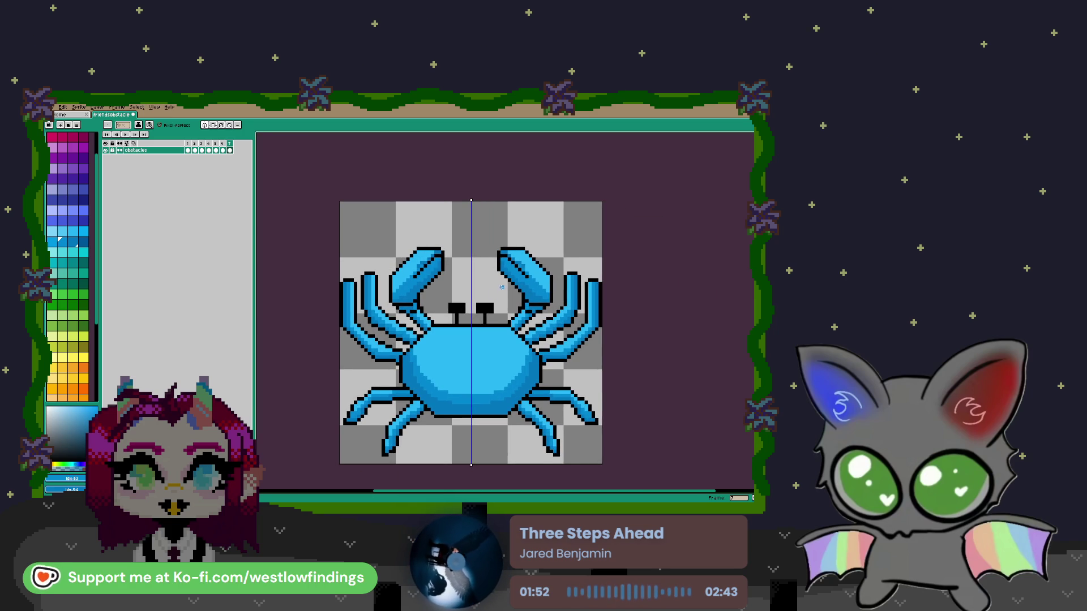
pyautogui.scroll(2, 391, 299)
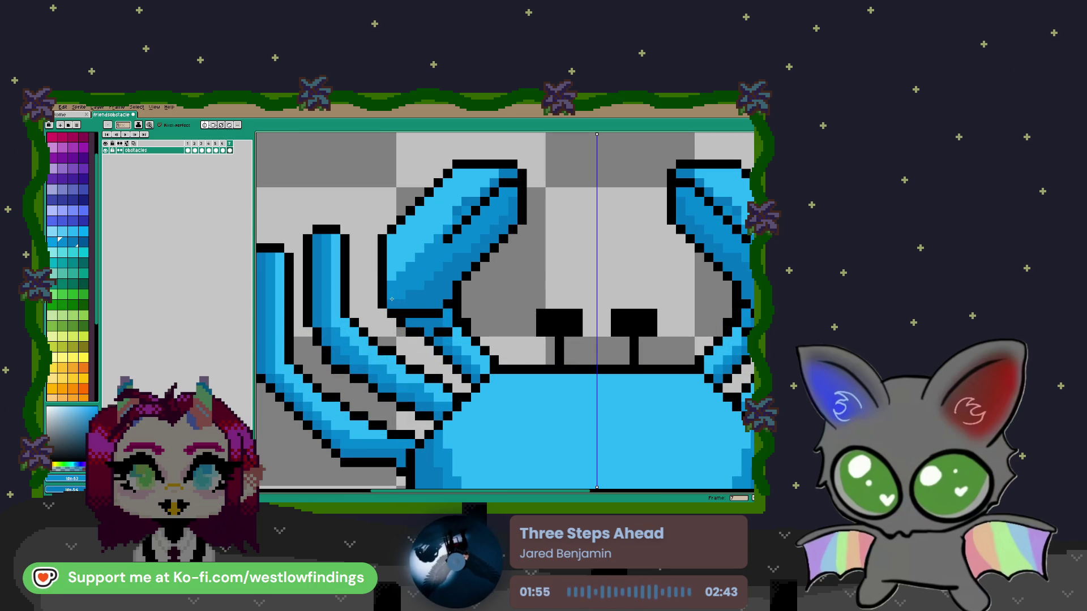
pyautogui.moveTo(392, 259)
pyautogui.mouseDown()
pyautogui.moveTo(391, 276)
pyautogui.moveTo(403, 261)
pyautogui.moveTo(392, 248)
pyautogui.moveTo(409, 259)
pyautogui.mouseUp()
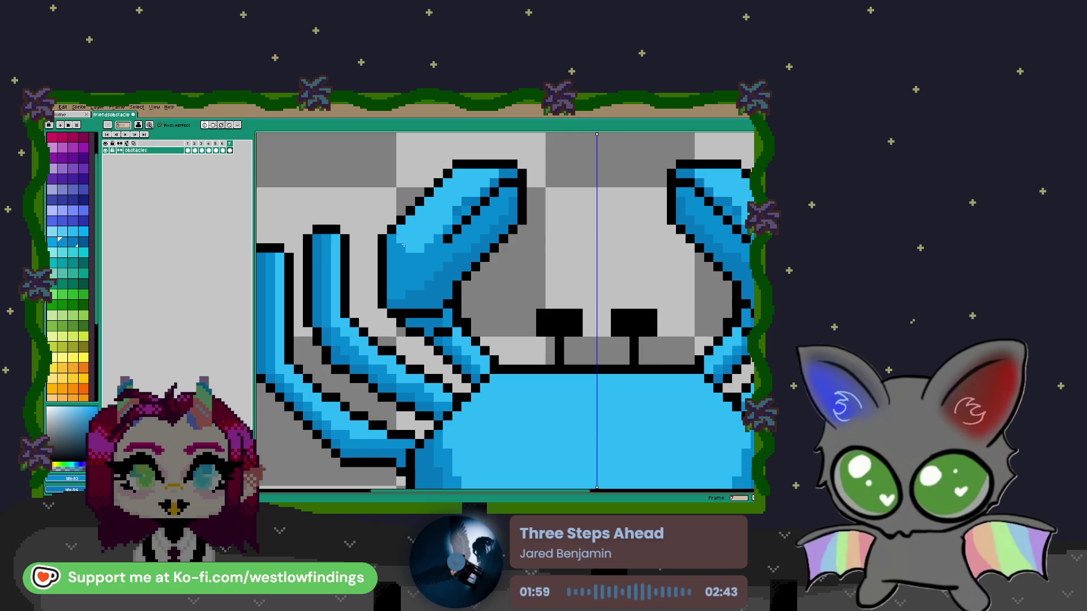
pyautogui.scroll(-3, 408, 274)
pyautogui.scroll(-1, 440, 305)
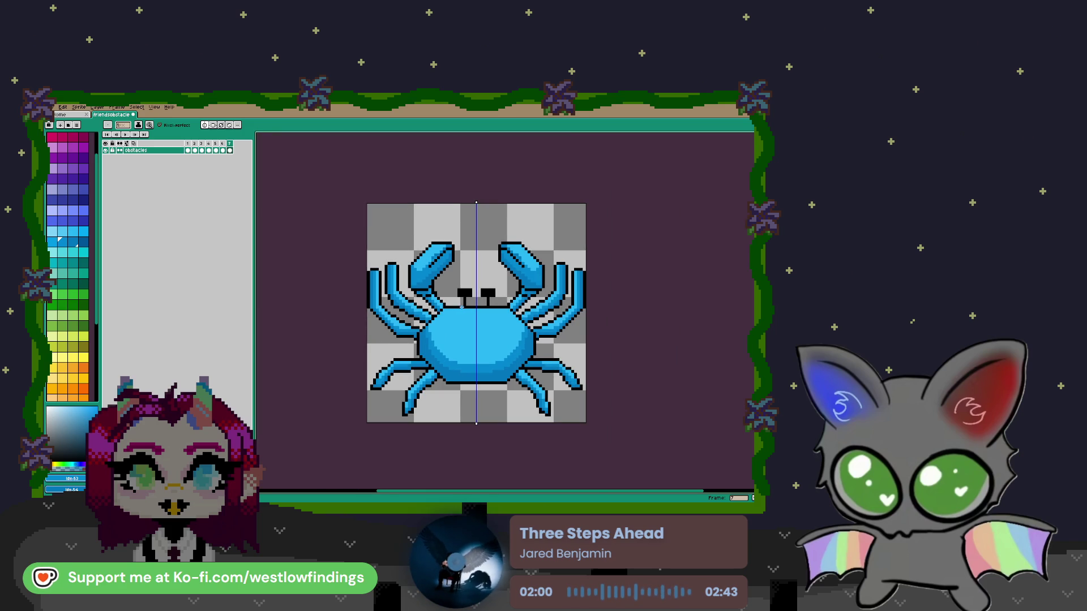
# Paint light-blue 2x2 squares inside both eyes, redoing the first attempt
pyautogui.scroll(3, 480, 304)
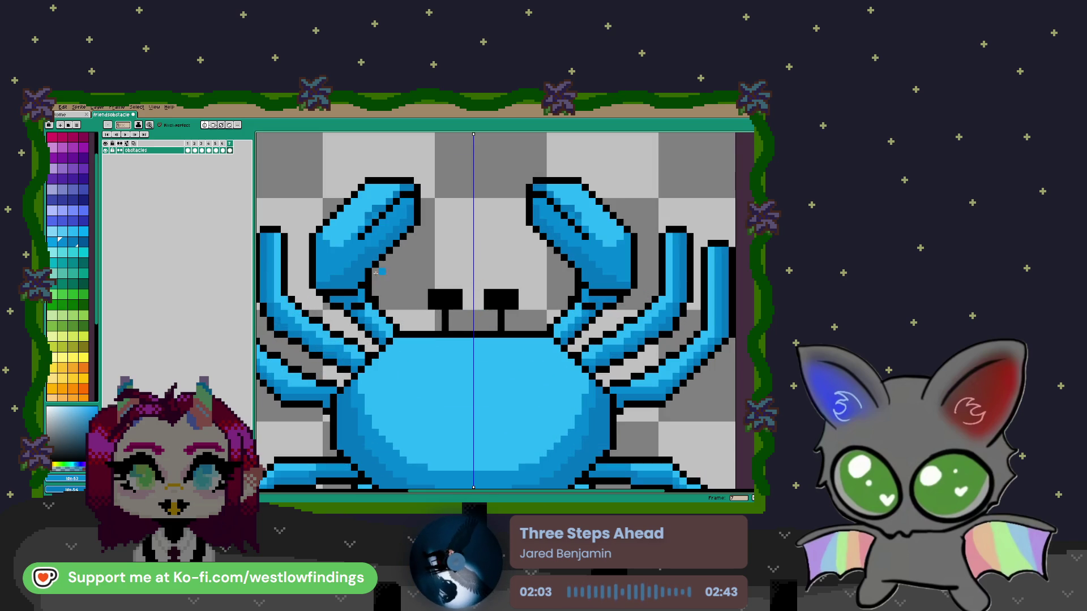
pyautogui.click(58, 233)
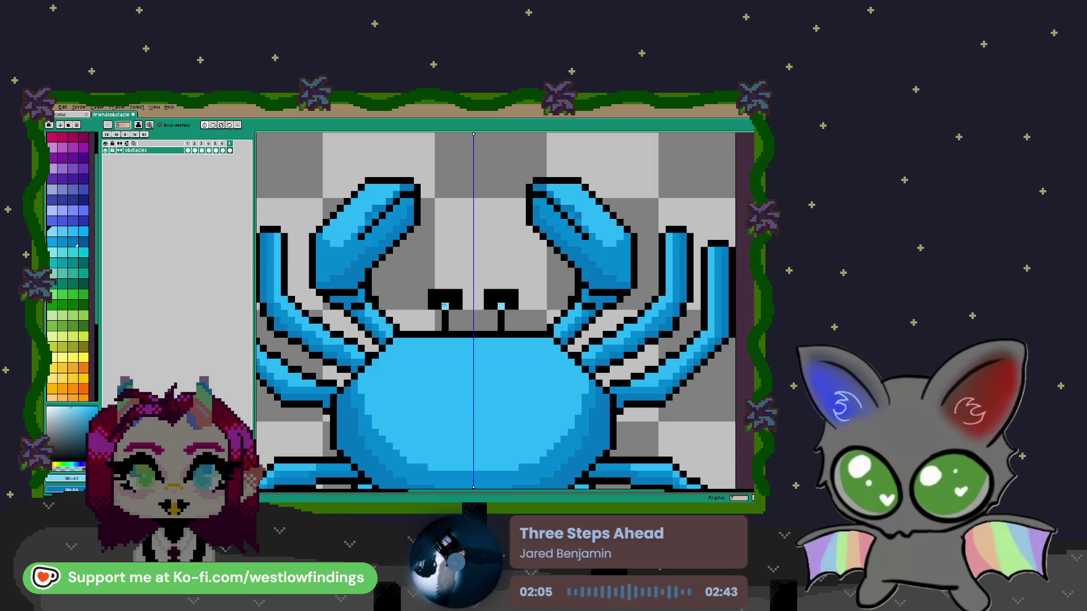
pyautogui.moveTo(445, 299); pyautogui.dragTo(445, 306)
pyautogui.scroll(-4, 443, 309)
pyautogui.scroll(6, 444, 317)
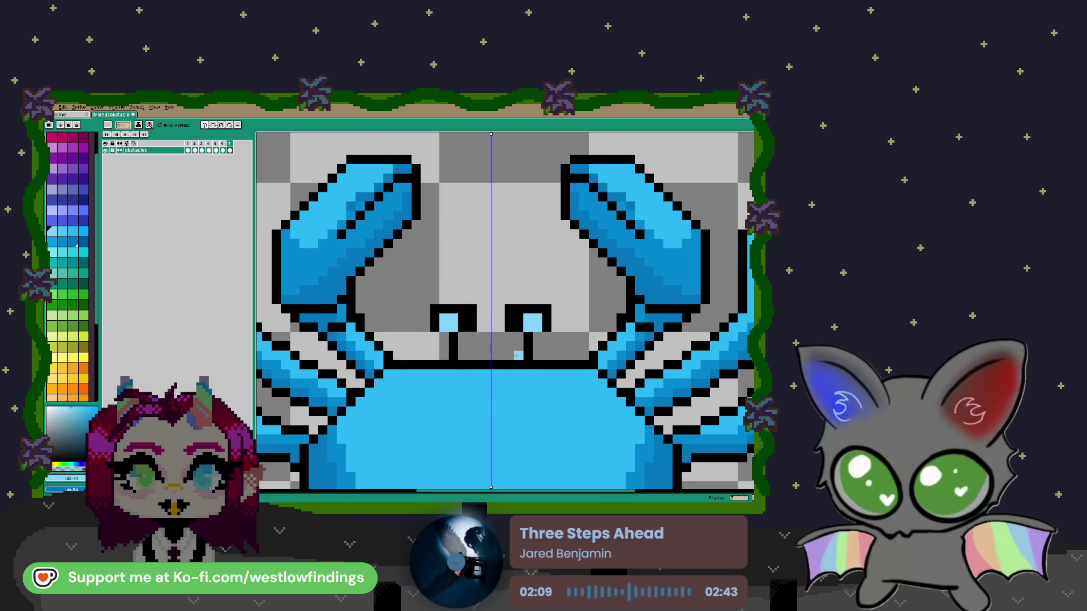
pyautogui.scroll(-3, 517, 357)
pyautogui.scroll(3, 514, 358)
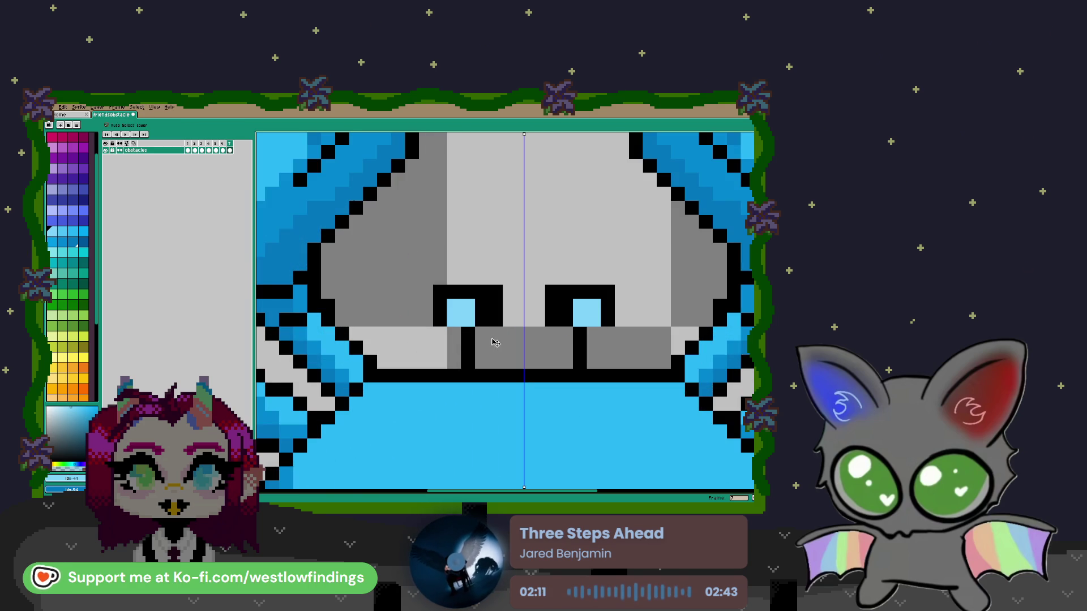
pyautogui.hotkey('ctrl', 'z')
pyautogui.hotkey('ctrl', 'z')
pyautogui.moveTo(478, 304); pyautogui.dragTo(482, 320)
pyautogui.scroll(-3, 544, 351)
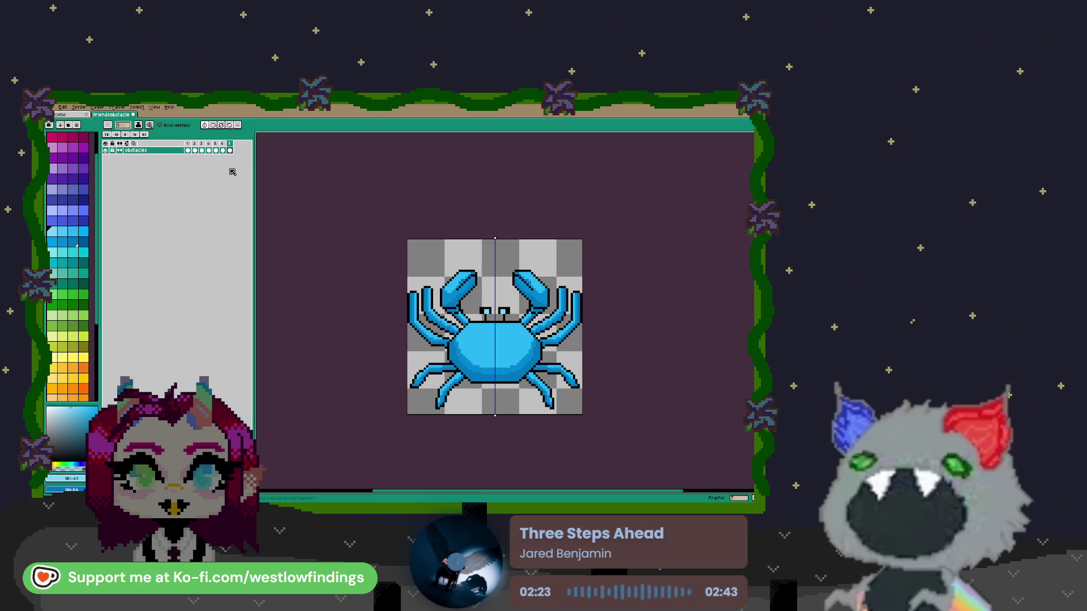
# Turn symmetry off, add an eighth frame with Alt+N, and erase its crab with a large brush
pyautogui.click(208, 128)
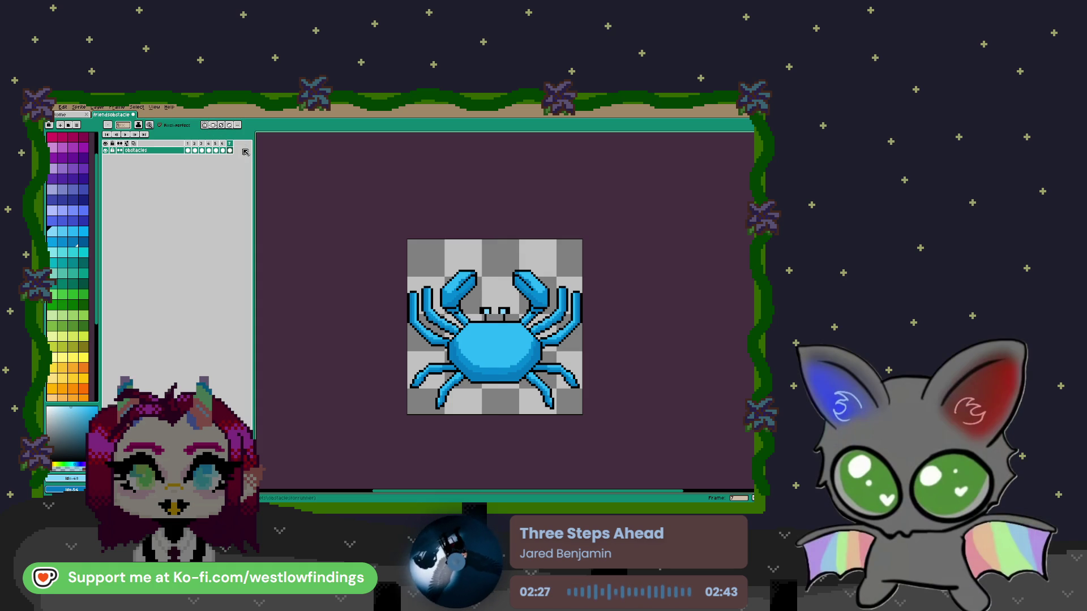
pyautogui.hotkey('alt', 'n')
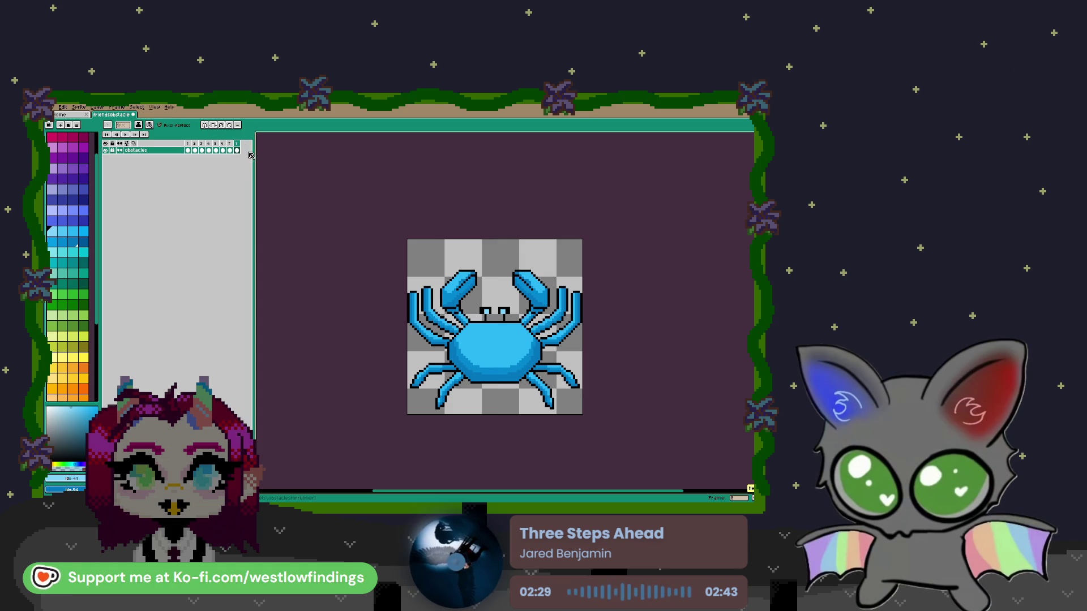
pyautogui.moveTo(403, 333)
pyautogui.mouseDown()
pyautogui.moveTo(578, 328)
pyautogui.moveTo(454, 334)
pyautogui.mouseUp()
pyautogui.scroll(-1, 578, 328)
pyautogui.press('b')
pyautogui.moveTo(534, 336)
pyautogui.mouseDown()
pyautogui.moveTo(415, 298)
pyautogui.moveTo(575, 358)
pyautogui.moveTo(602, 350)
pyautogui.mouseUp()
pyautogui.scroll(2, 526, 347)
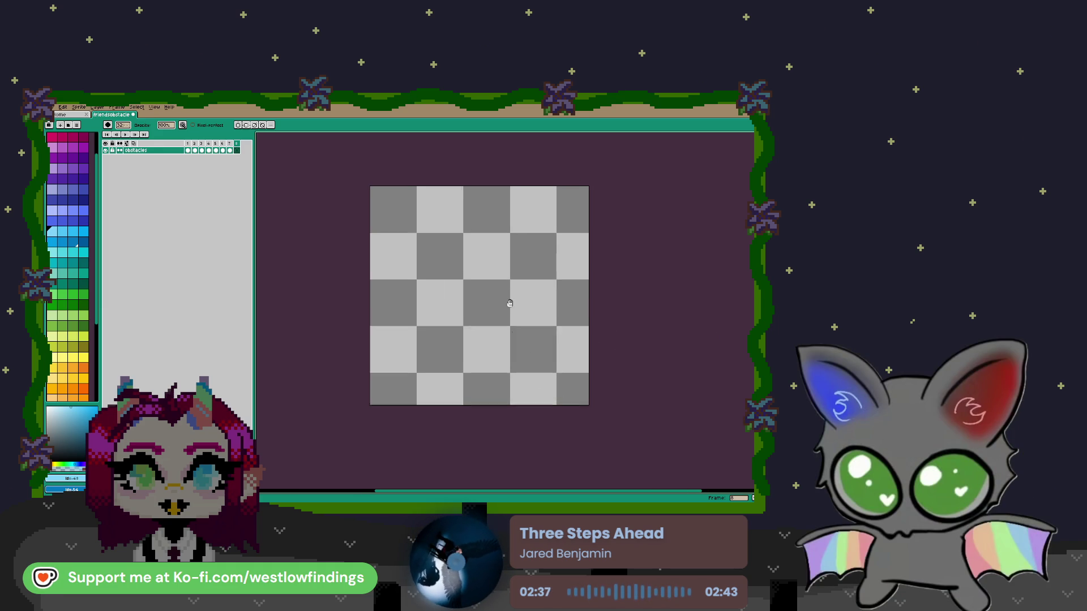
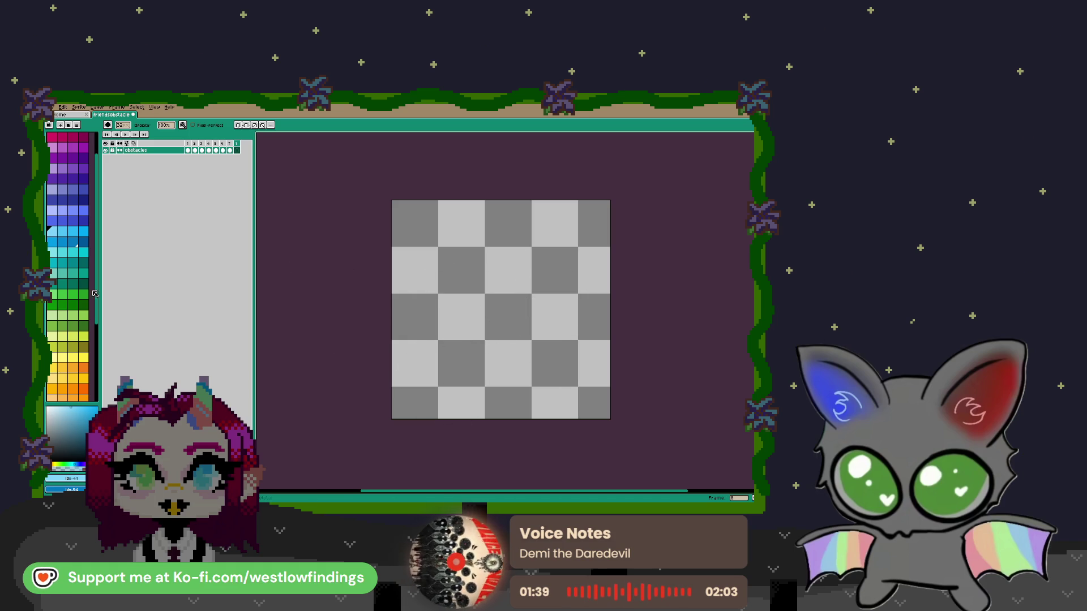
# Paint two joined bright green dabs with a size-12 brush to form the body blob
pyautogui.click(83, 294)
pyautogui.press('b')
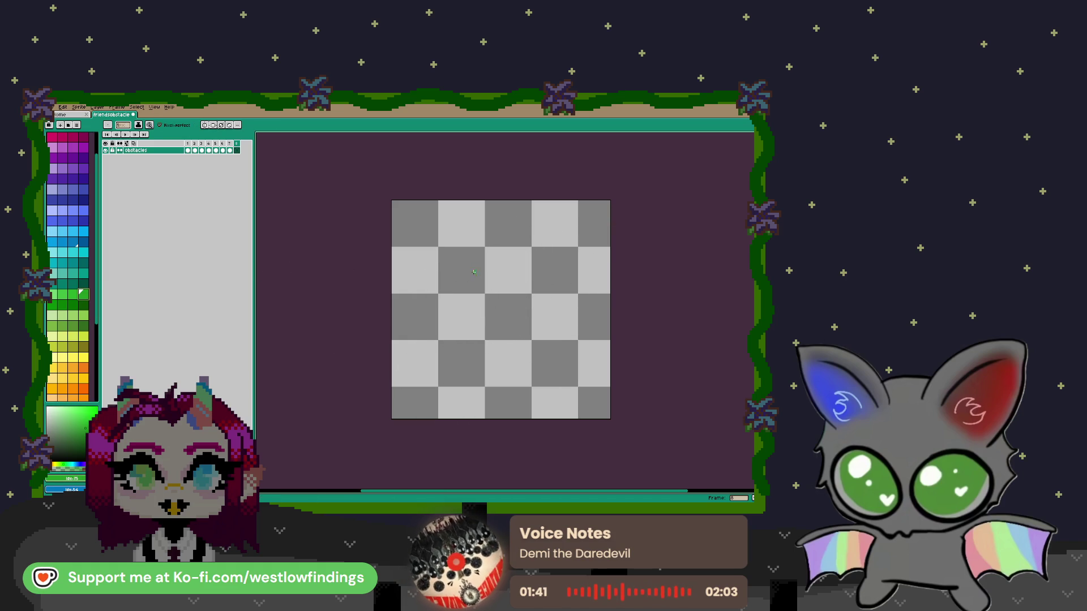
pyautogui.press('+')
pyautogui.press('+')
pyautogui.press('+')
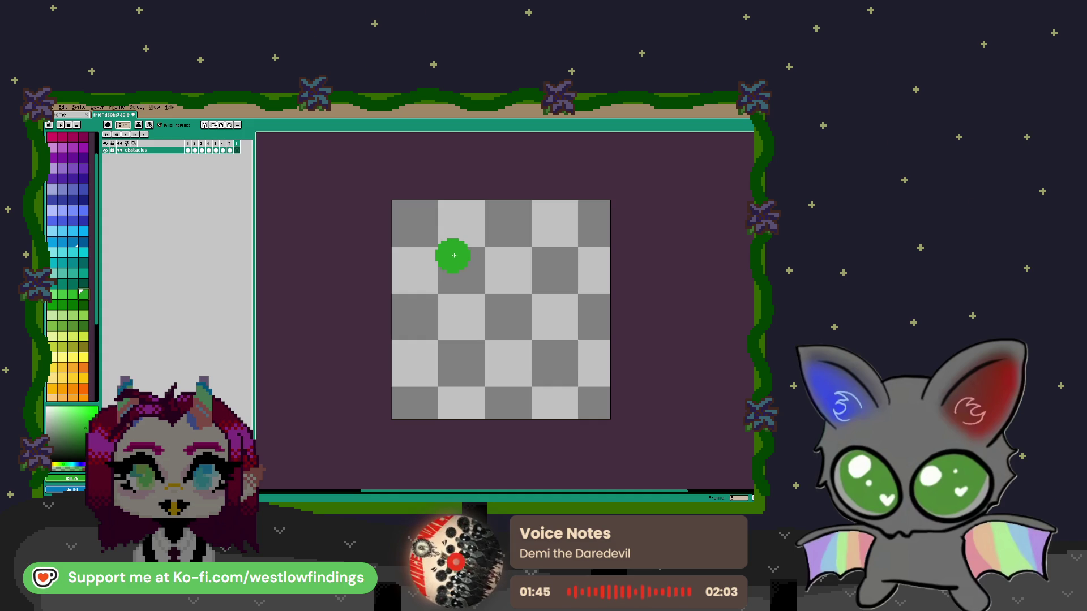
pyautogui.click(453, 256)
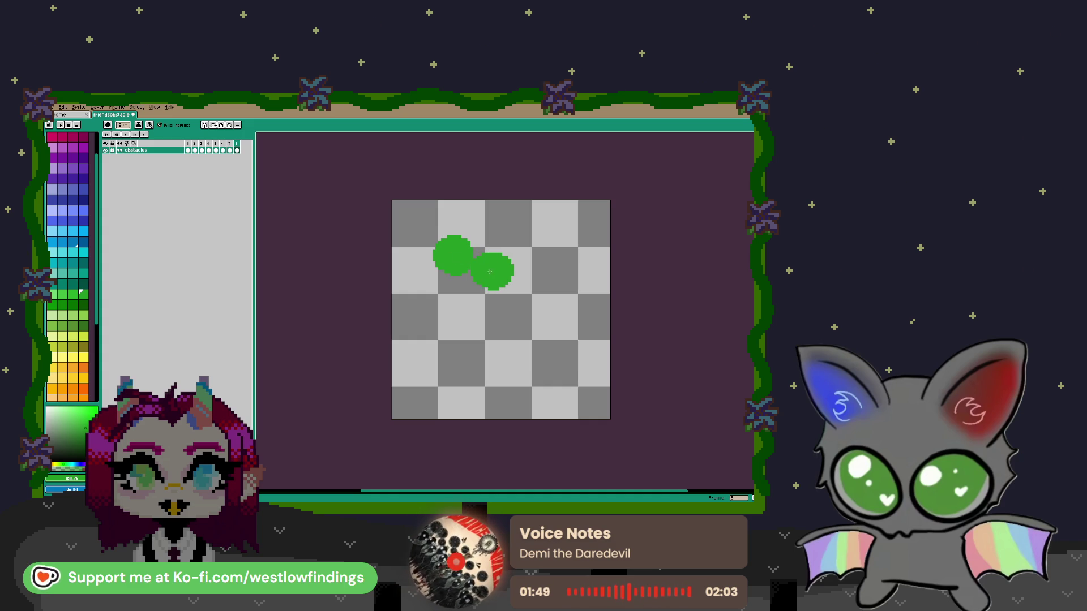
pyautogui.moveTo(490, 271)
pyautogui.mouseDown()
pyautogui.moveTo(467, 283)
pyautogui.moveTo(419, 280)
pyautogui.moveTo(450, 297)
pyautogui.moveTo(477, 285)
pyautogui.mouseUp()
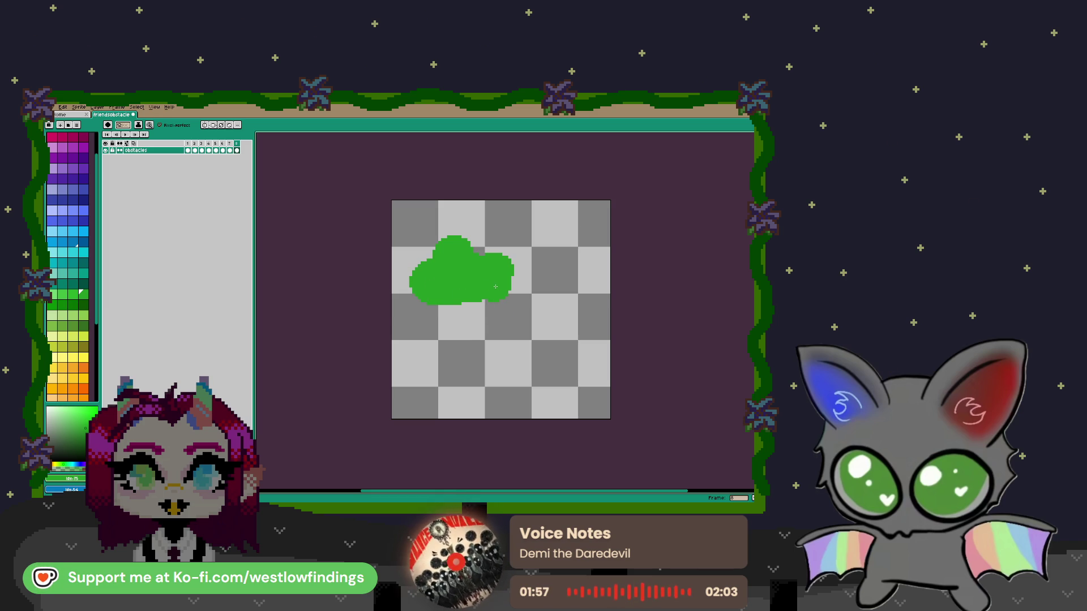
# Extend the body in a curve toward the lower right and add a thinner stroke beneath it
pyautogui.moveTo(496, 287)
pyautogui.mouseDown()
pyautogui.moveTo(524, 290)
pyautogui.moveTo(583, 350)
pyautogui.moveTo(522, 368)
pyautogui.moveTo(559, 366)
pyautogui.mouseUp()
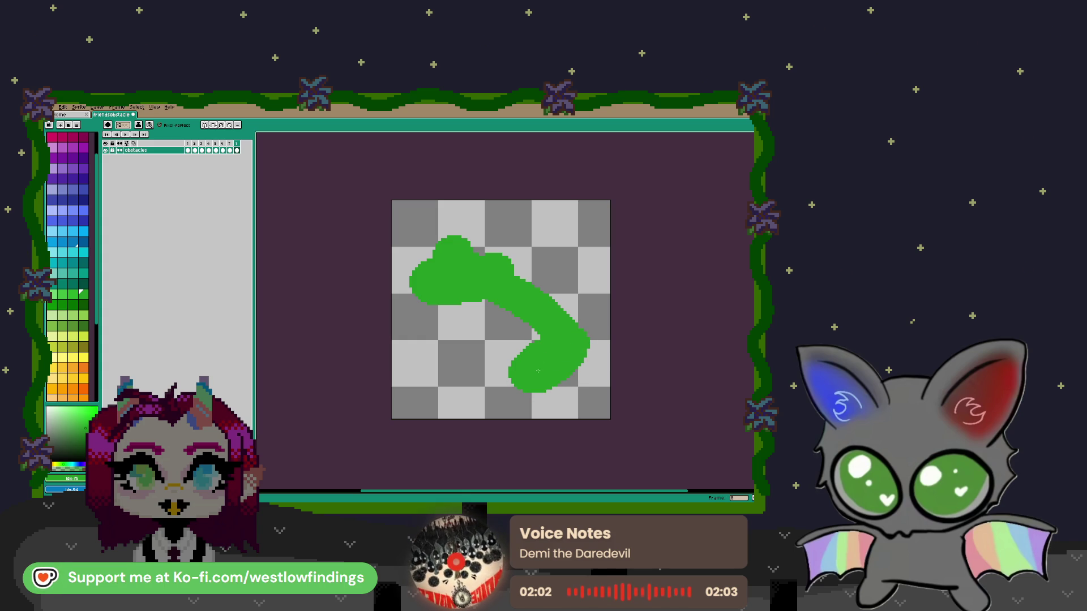
pyautogui.press('-')
pyautogui.moveTo(473, 326)
pyautogui.mouseDown()
pyautogui.moveTo(497, 347)
pyautogui.moveTo(483, 388)
pyautogui.moveTo(467, 393)
pyautogui.moveTo(479, 400)
pyautogui.mouseUp()
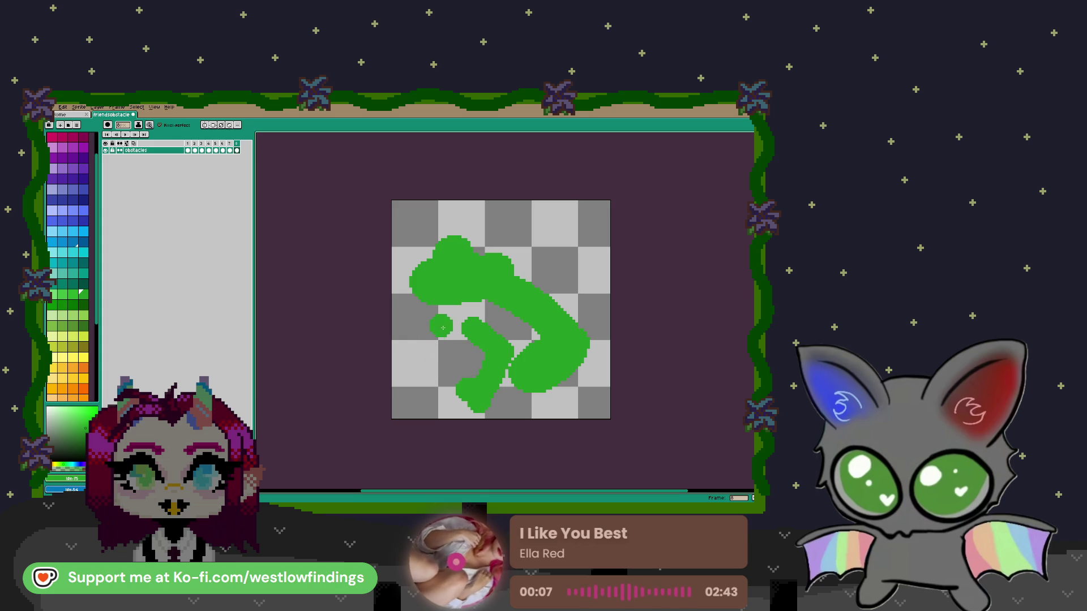
# Fill the lower-body gap, extend a front leg leftward, and separate the hind foot
pyautogui.moveTo(442, 303)
pyautogui.mouseDown()
pyautogui.moveTo(467, 343)
pyautogui.moveTo(509, 346)
pyautogui.moveTo(507, 322)
pyautogui.moveTo(473, 314)
pyautogui.mouseUp()
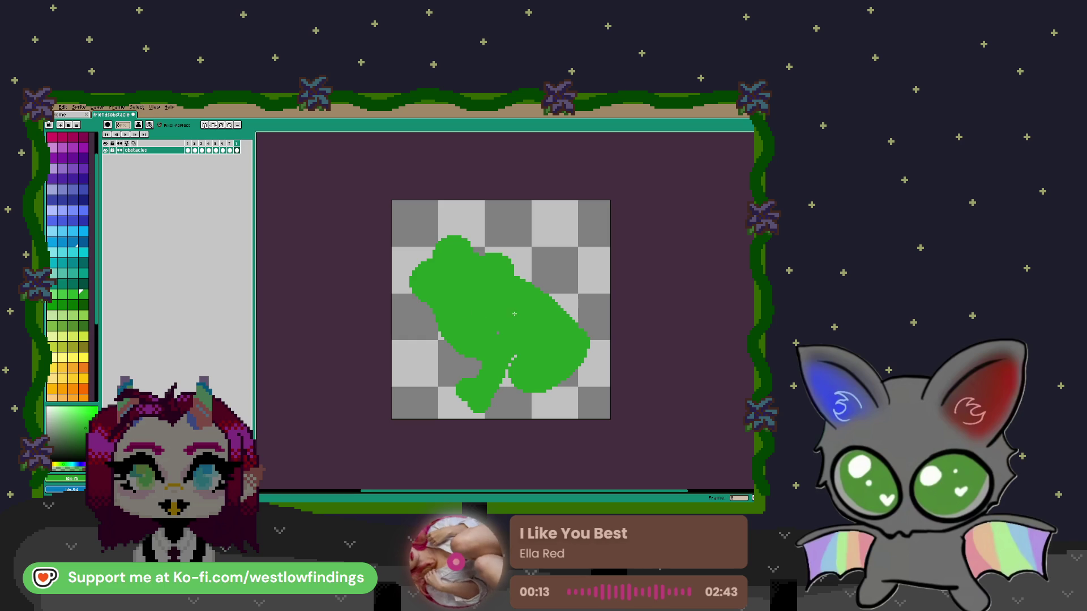
pyautogui.moveTo(474, 371)
pyautogui.mouseDown()
pyautogui.moveTo(435, 362)
pyautogui.moveTo(431, 340)
pyautogui.moveTo(432, 362)
pyautogui.moveTo(407, 374)
pyautogui.moveTo(444, 379)
pyautogui.mouseUp()
pyautogui.press('-')
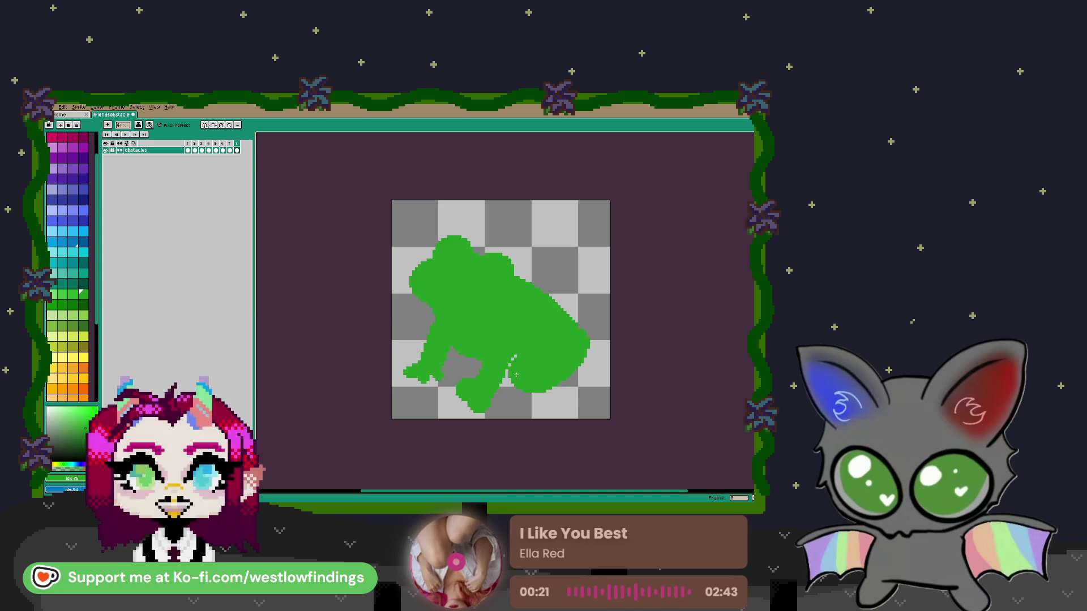
pyautogui.moveTo(508, 372); pyautogui.dragTo(508, 380)
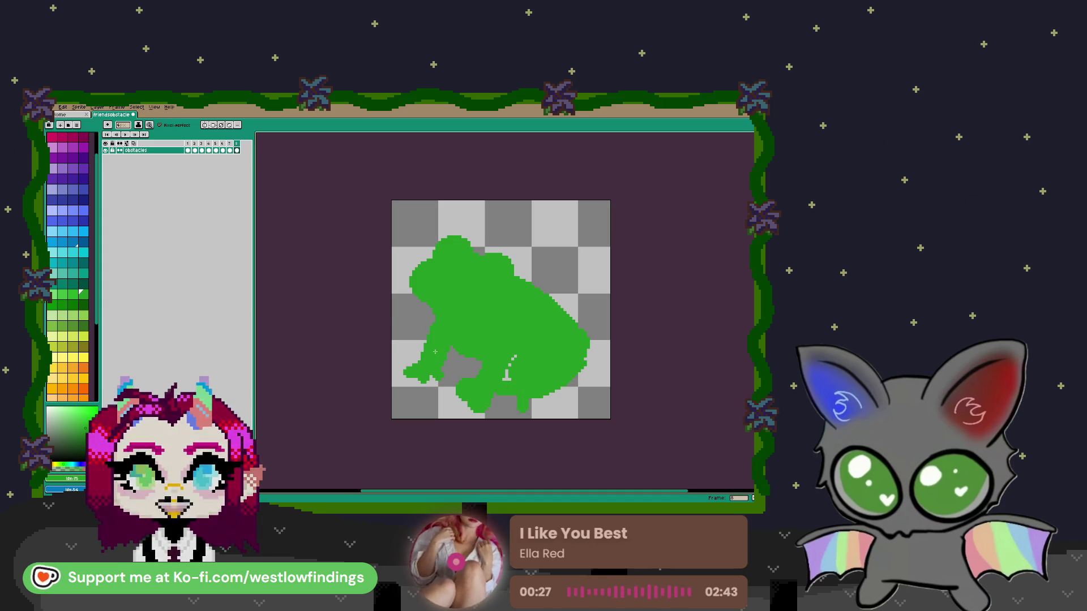
# Draw a straight dark green outline line across the top of the head
pyautogui.click(83, 304)
pyautogui.click(432, 259)
pyautogui.hotkey('ctrl', 'z')
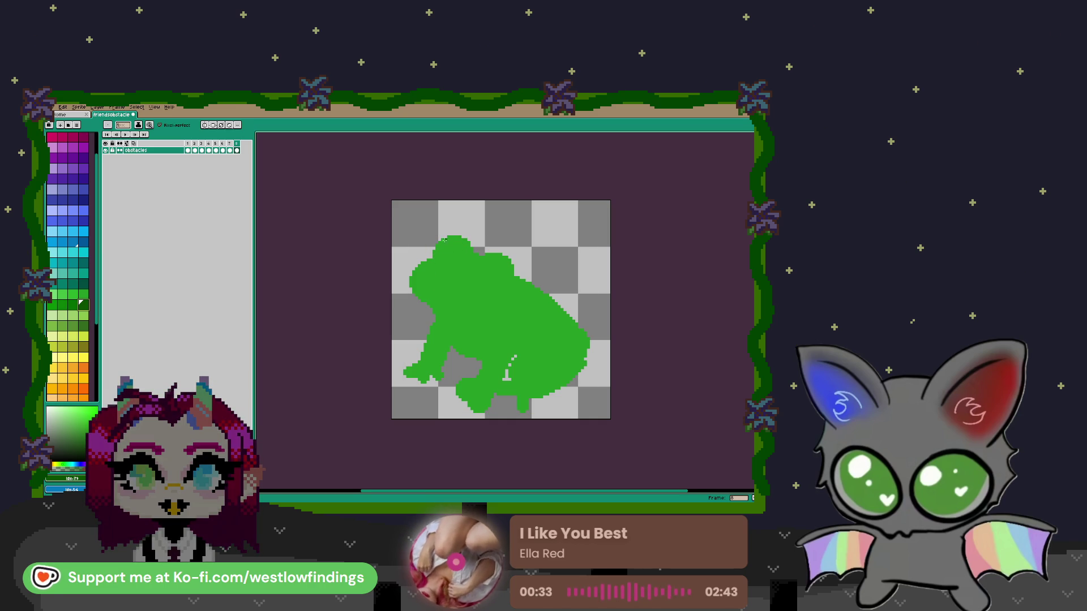
pyautogui.keyDown('shift'); pyautogui.click(444, 242); pyautogui.keyUp('shift')
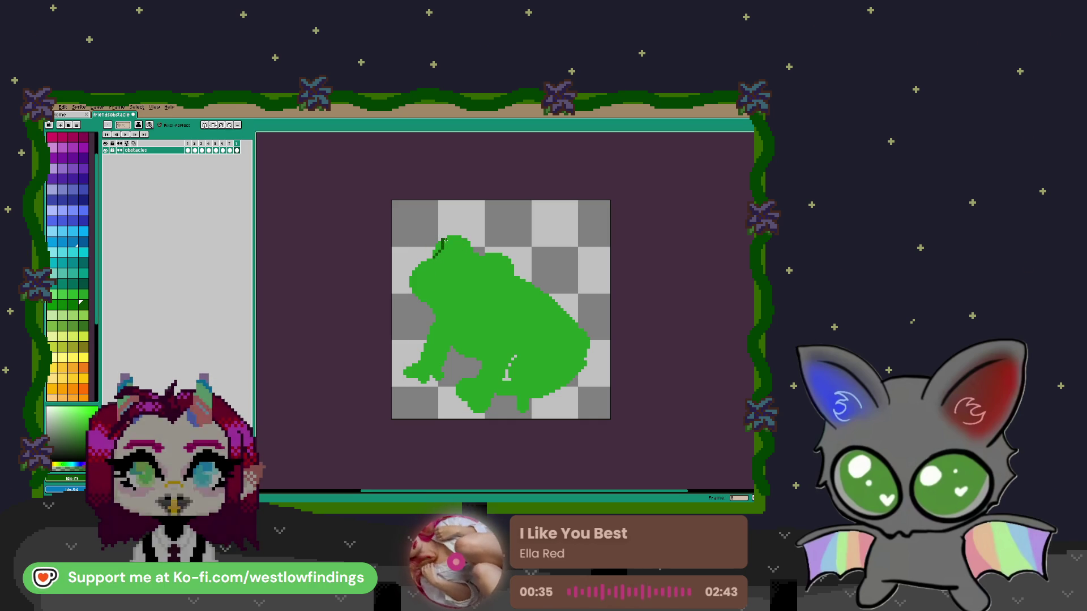
# Trace a dark green outline from the head along the back to the hind leg, undoing the stray outer stroke
pyautogui.moveTo(455, 235)
pyautogui.mouseDown()
pyautogui.moveTo(510, 259)
pyautogui.moveTo(597, 339)
pyautogui.moveTo(586, 361)
pyautogui.moveTo(557, 342)
pyautogui.moveTo(537, 354)
pyautogui.moveTo(531, 385)
pyautogui.moveTo(552, 386)
pyautogui.moveTo(584, 364)
pyautogui.moveTo(560, 393)
pyautogui.mouseUp()
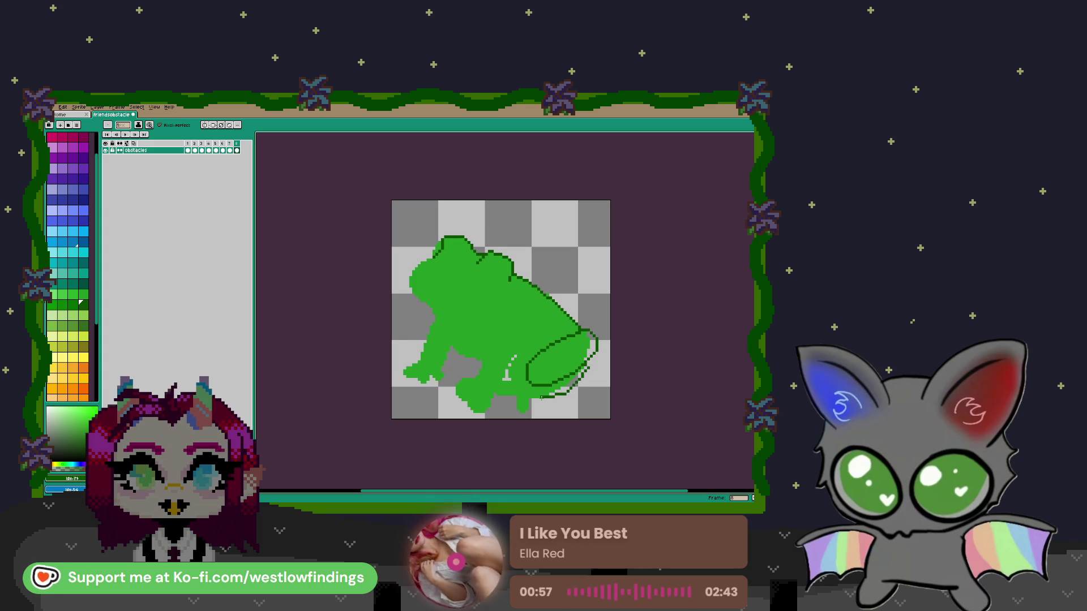
pyautogui.scroll(2, 537, 400)
pyautogui.press('v')
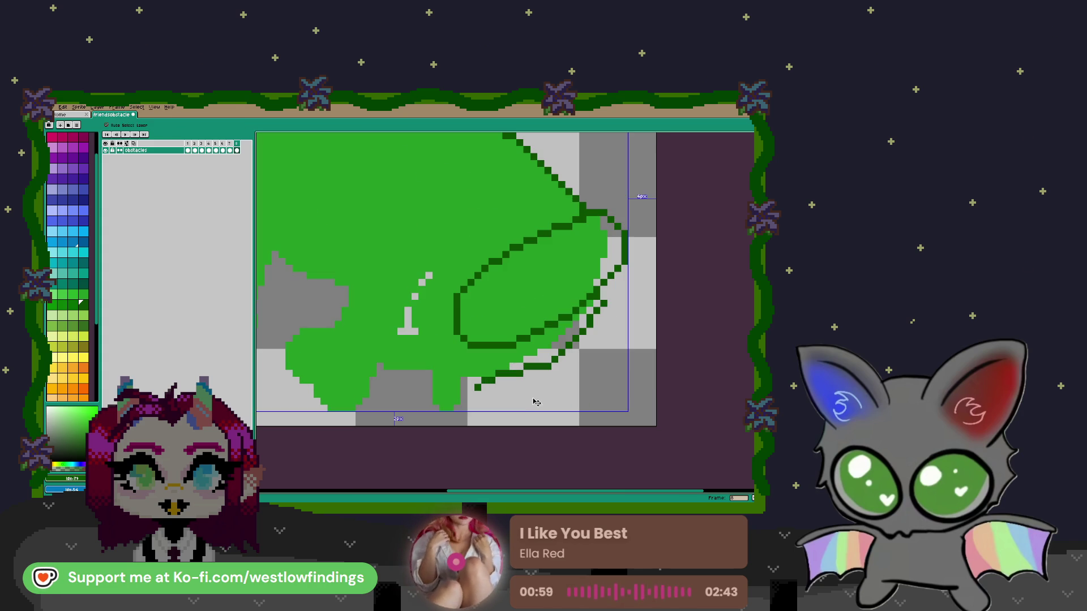
pyautogui.hotkey('ctrl', 'z')
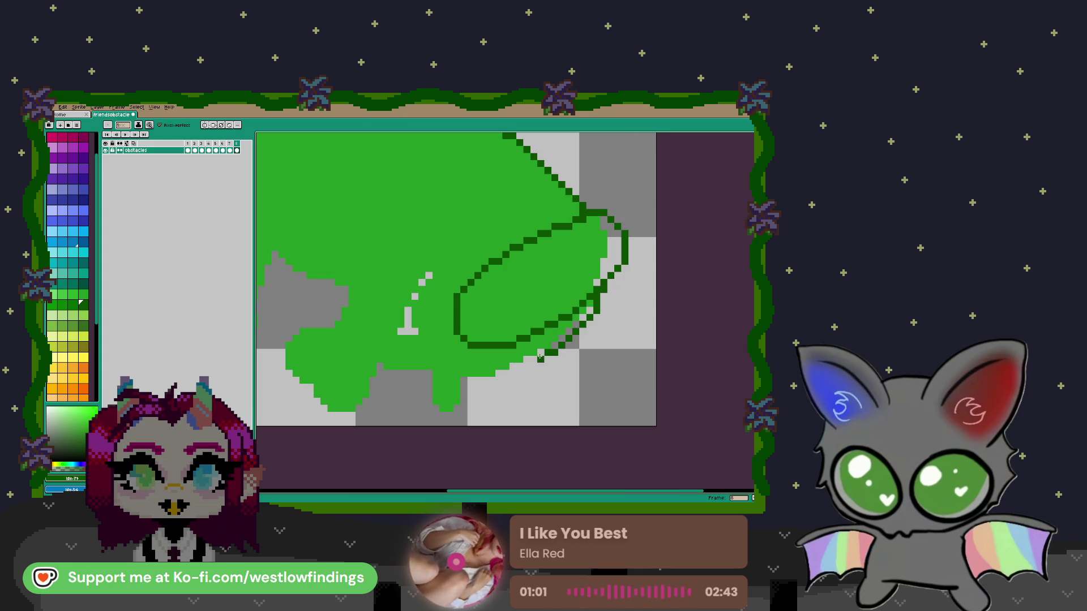